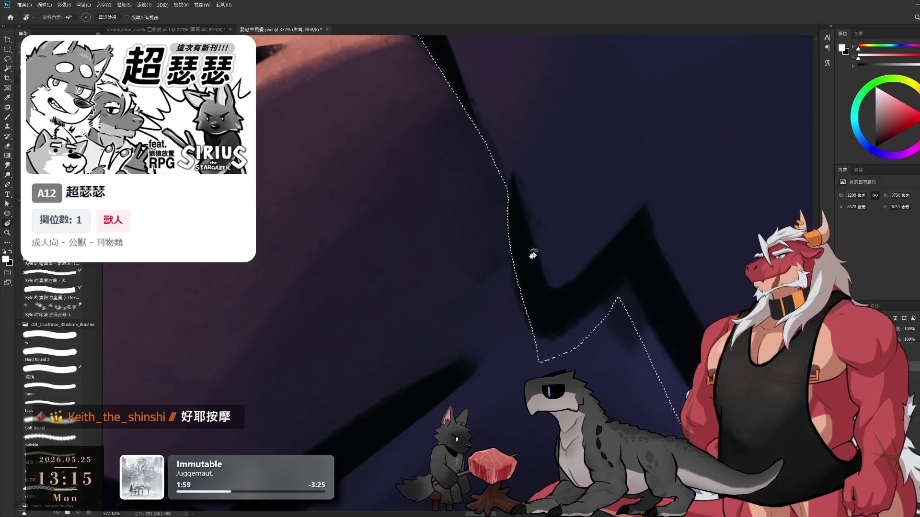
- Restore the previous selection and trace the jagged black outline, rotating the view to about 75 degrees
key(ctrl+d)
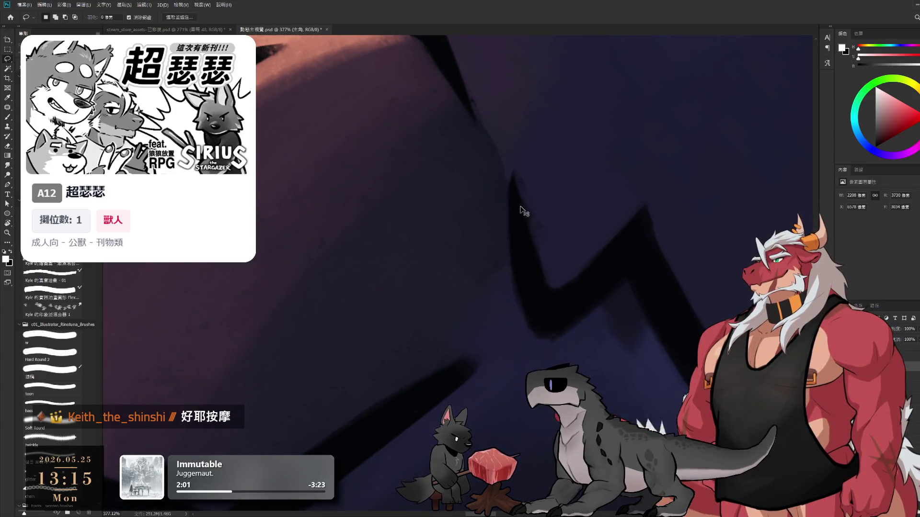
key(ctrl+shift+d)
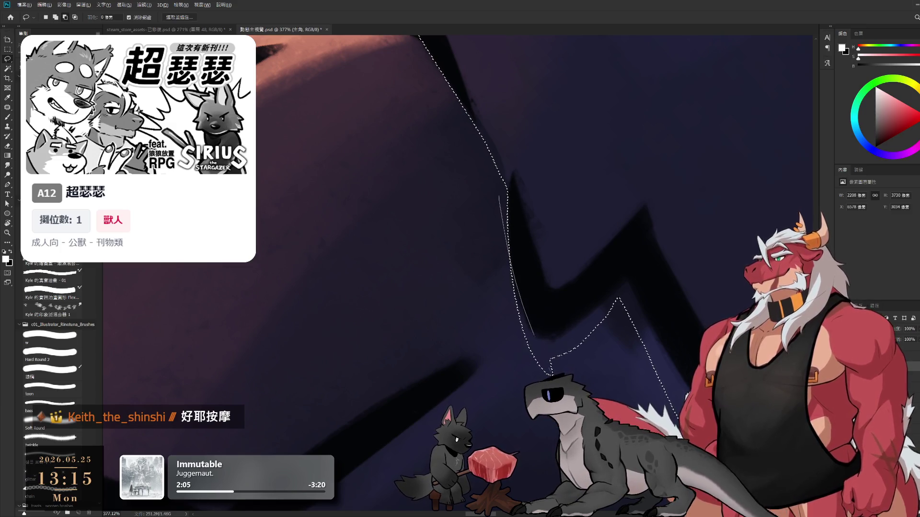
key(r)
mouse_move(637, 307)
mouse_down()
mouse_move(538, 98)
mouse_move(565, 150)
mouse_move(569, 301)
mouse_up()
key(l)
mouse_move(555, 223)
mouse_down()
mouse_move(557, 269)
mouse_move(652, 311)
mouse_move(628, 305)
mouse_up()
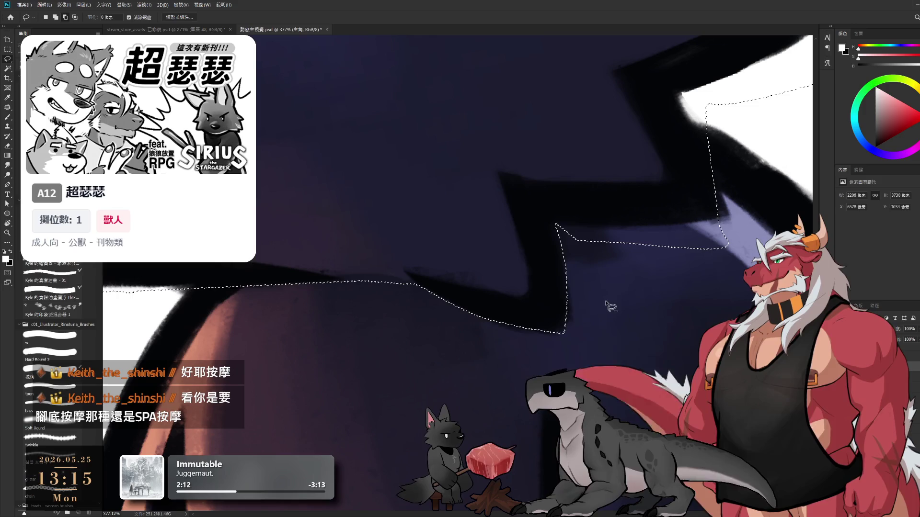
key(r)
drag(751, 211, 526, 302)
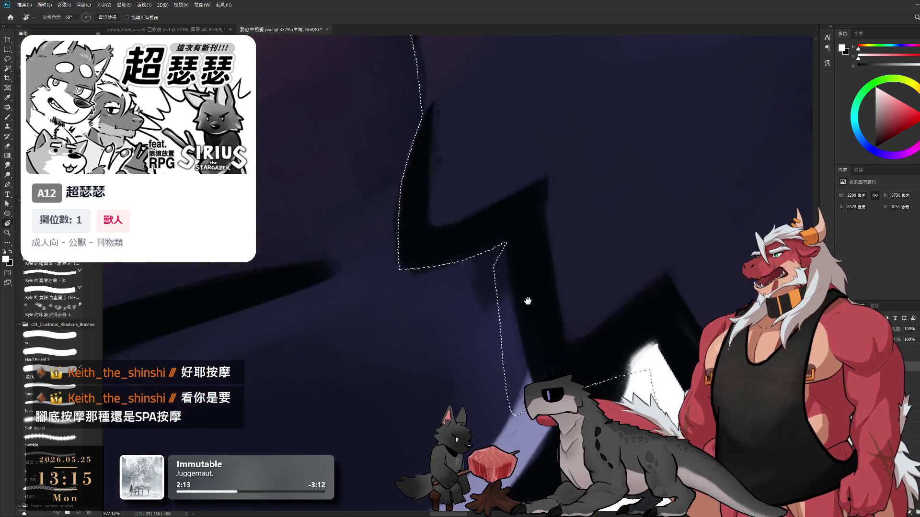
drag(623, 230, 631, 225)
- Extend the lasso down the outline, close it, realign the selection and save the document
key(b)
key(l)
drag(510, 249, 522, 381)
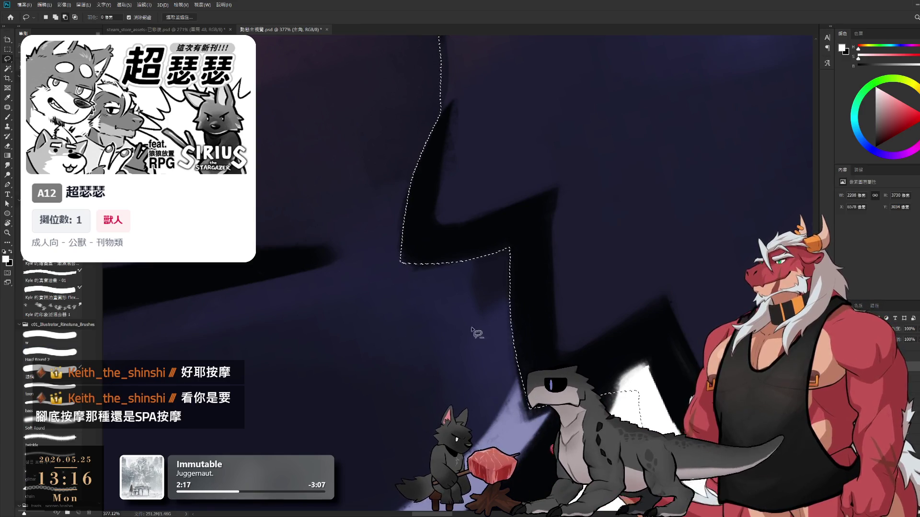
drag(462, 329, 508, 265)
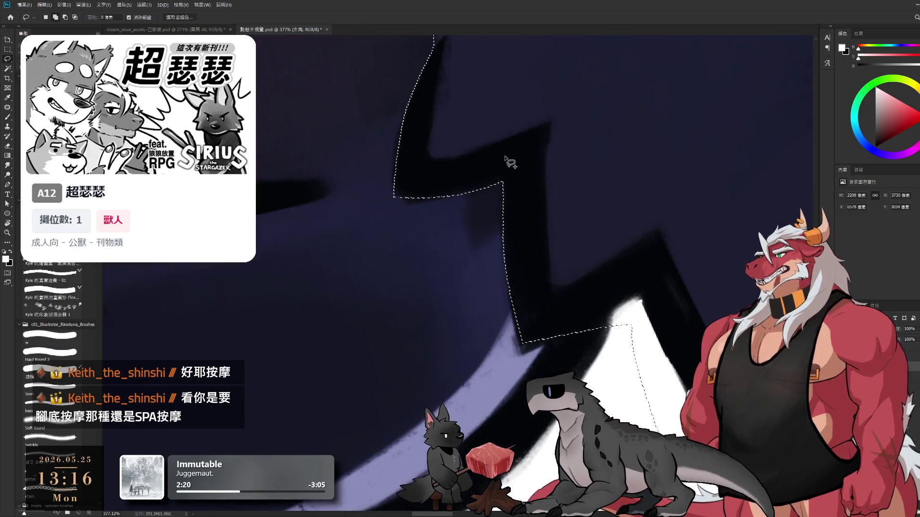
mouse_move(726, 216)
mouse_down()
mouse_move(536, 356)
mouse_move(508, 311)
mouse_up()
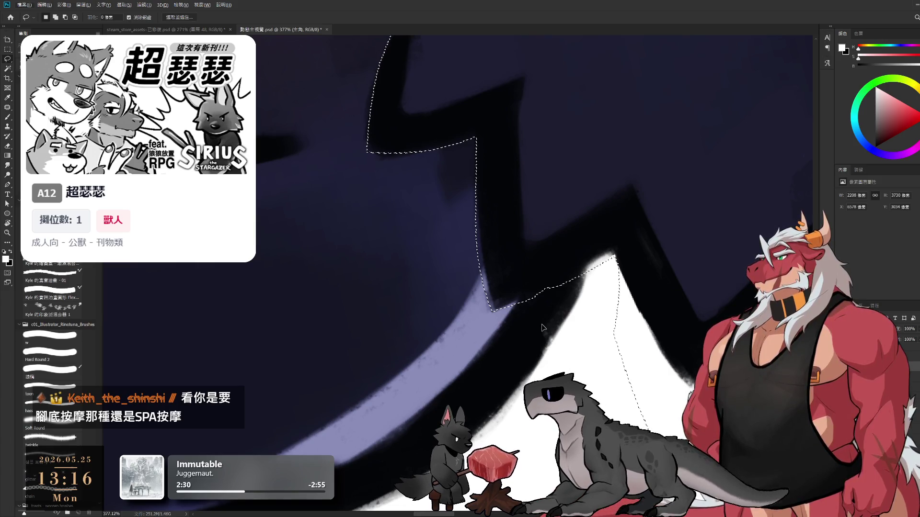
key(ctrl+z)
mouse_move(539, 307)
mouse_down()
mouse_move(473, 267)
mouse_move(510, 250)
mouse_move(508, 268)
mouse_move(513, 254)
mouse_up()
key(ctrl+s)
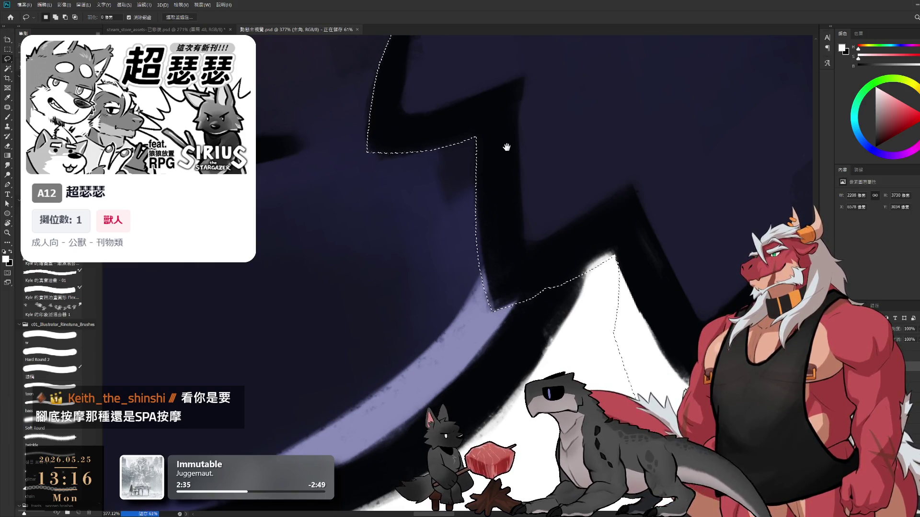
- Remove the stray trailing selection line and add the outline's lower edge to the selection
drag(506, 147, 499, 186)
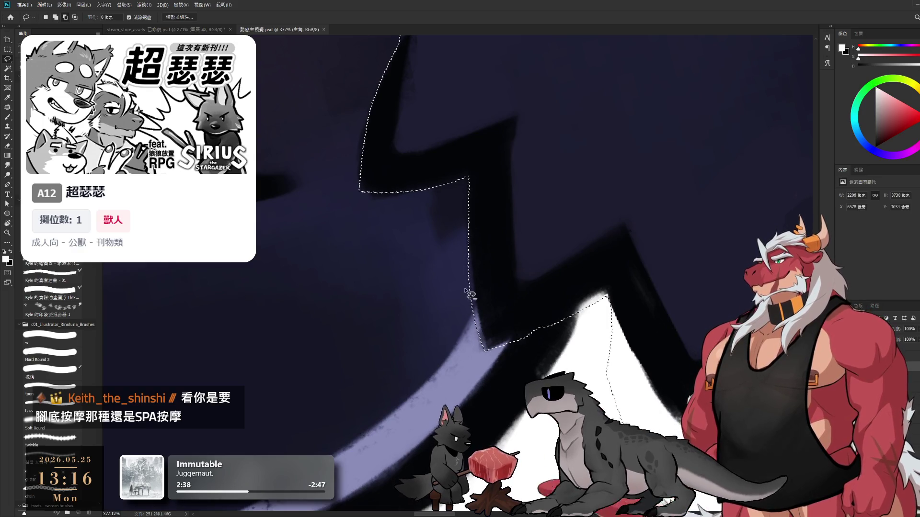
drag(431, 359, 450, 345)
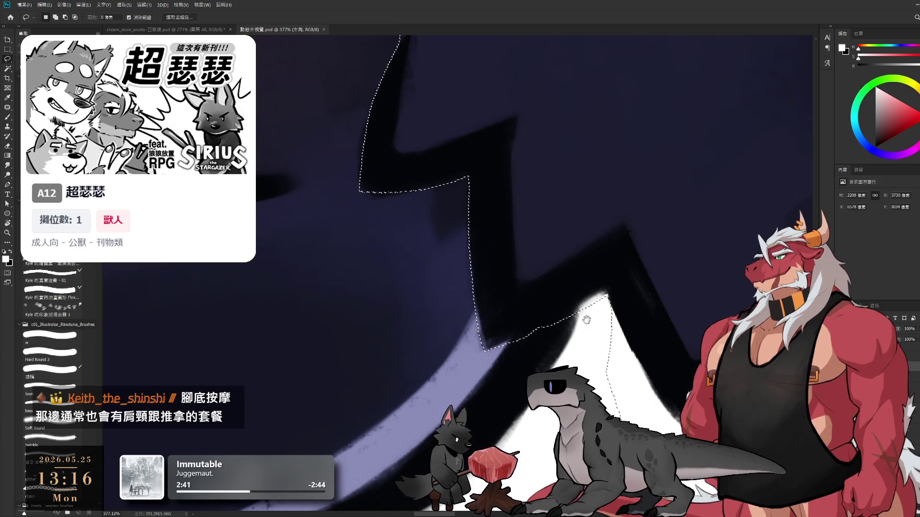
drag(595, 334, 540, 344)
drag(421, 360, 543, 307)
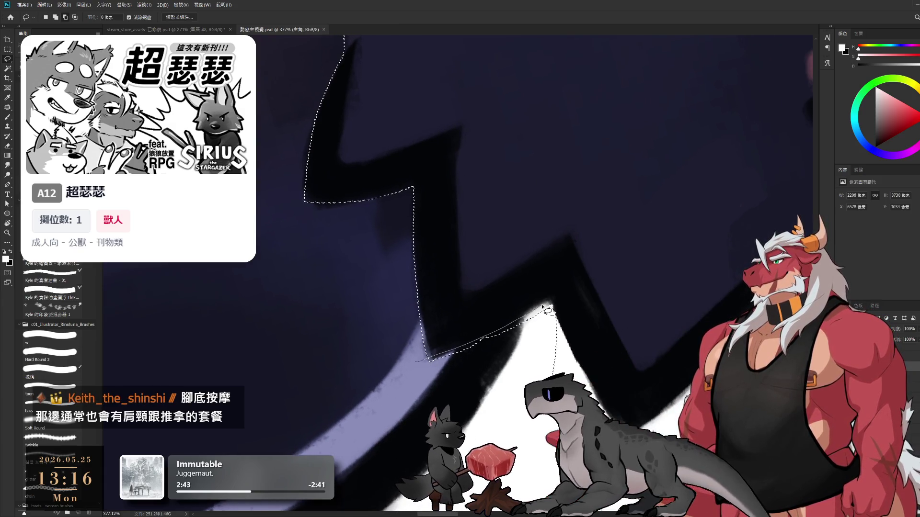
drag(616, 390, 498, 296)
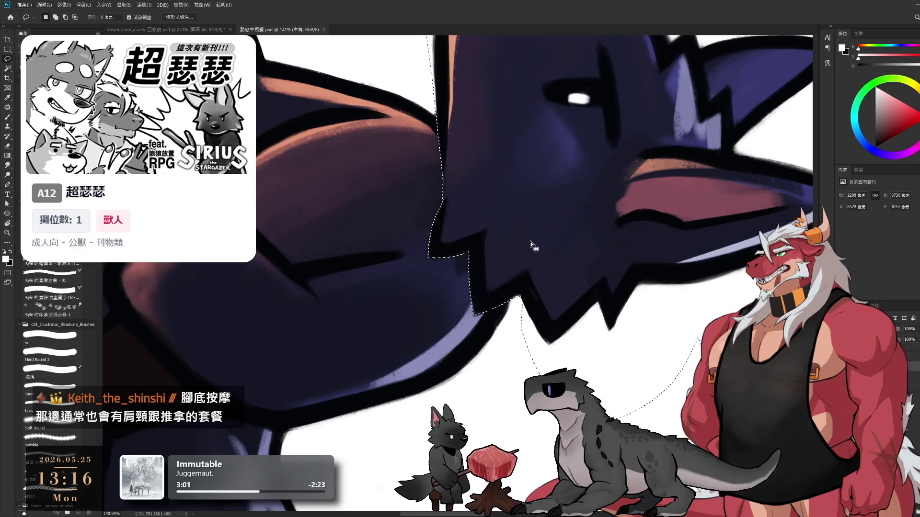
- Add new empty layer 圖層 1 and tilt the canvas view about 15 degrees
mouse_move(530, 242)
mouse_down()
mouse_move(591, 287)
mouse_move(514, 311)
mouse_up()
key(ctrl+j)
key(r)
mouse_move(621, 342)
mouse_down()
mouse_move(596, 300)
mouse_move(633, 286)
mouse_up()
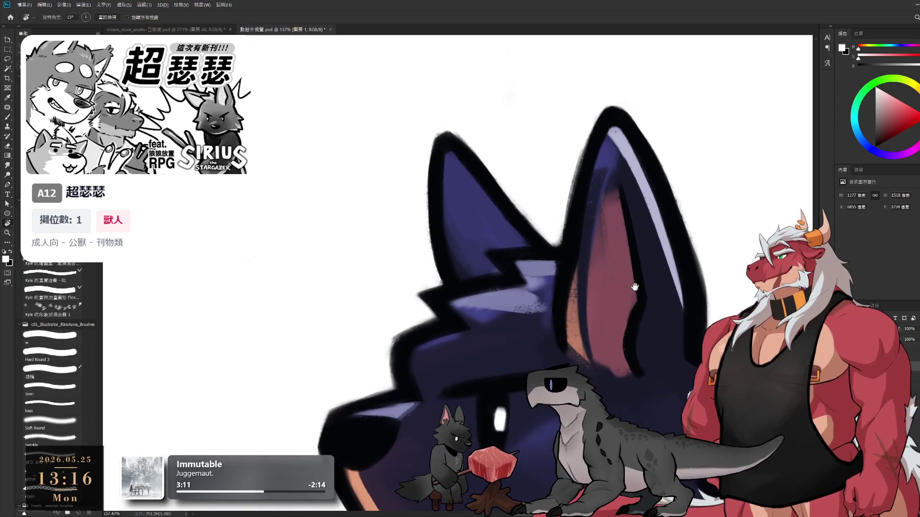
key(l)
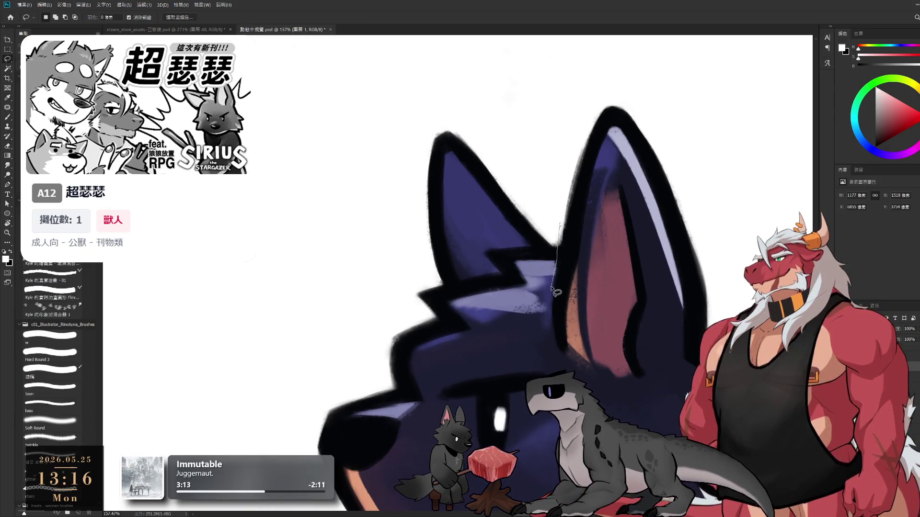
- Lasso around the wolf's right ear, refining the selection along its side and lower edge
mouse_move(556, 353)
mouse_down()
mouse_move(747, 201)
mouse_move(498, 97)
mouse_up()
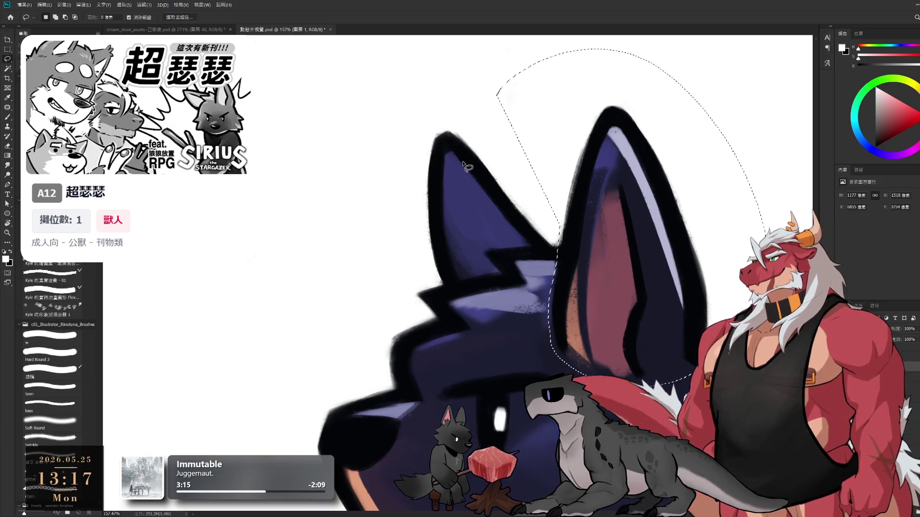
drag(579, 300, 592, 297)
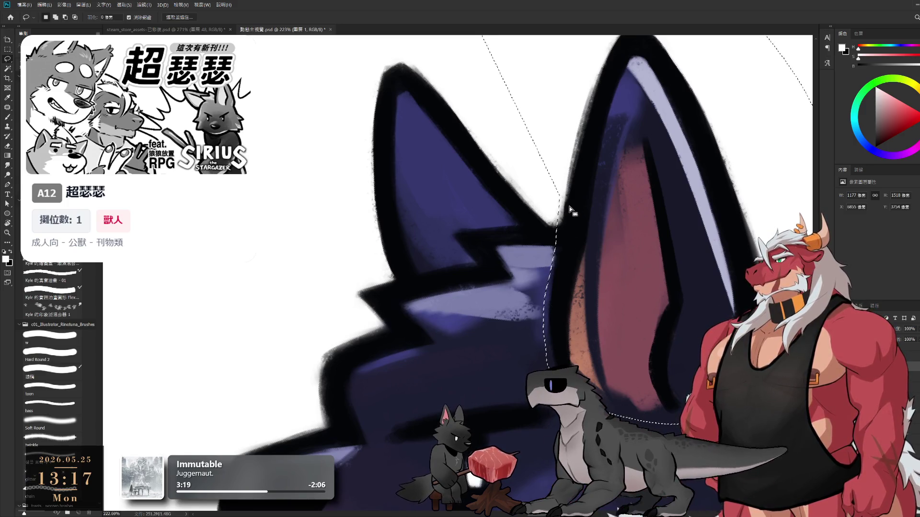
drag(538, 397, 508, 344)
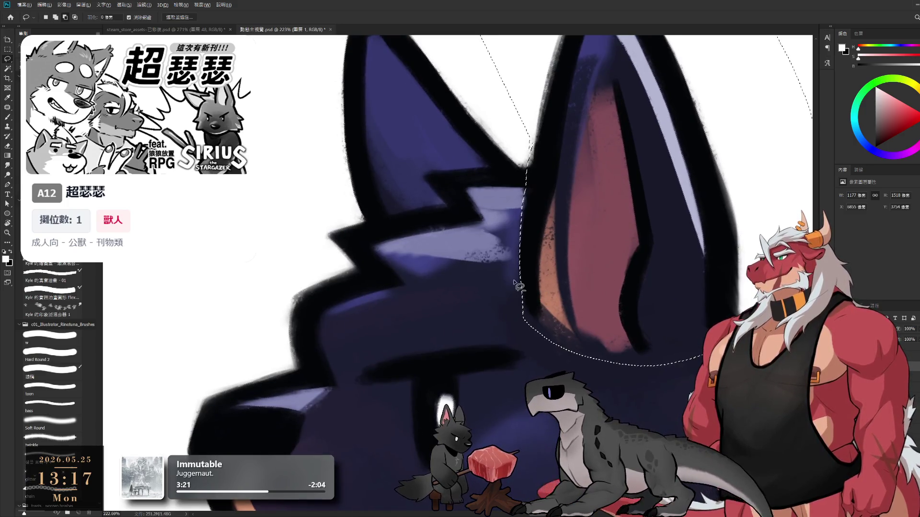
drag(738, 328, 623, 352)
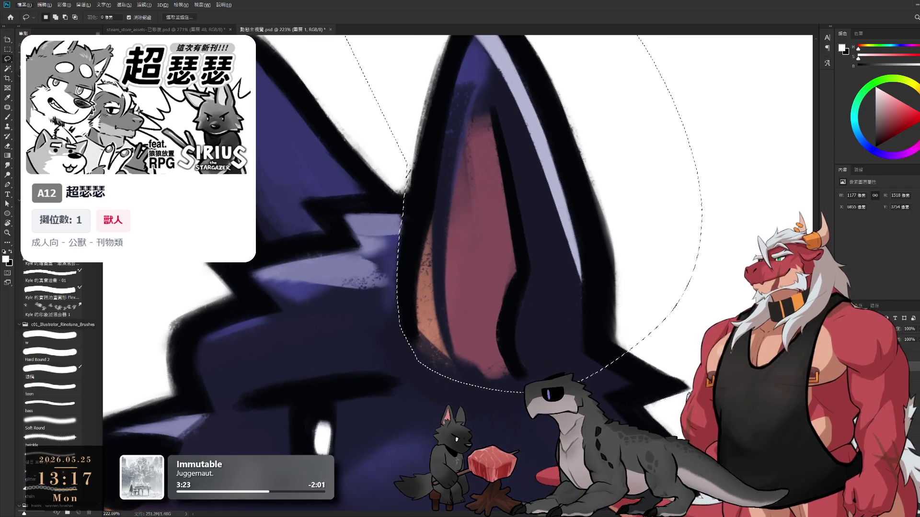
mouse_move(640, 314)
mouse_down()
mouse_move(579, 360)
mouse_move(598, 407)
mouse_move(681, 297)
mouse_up()
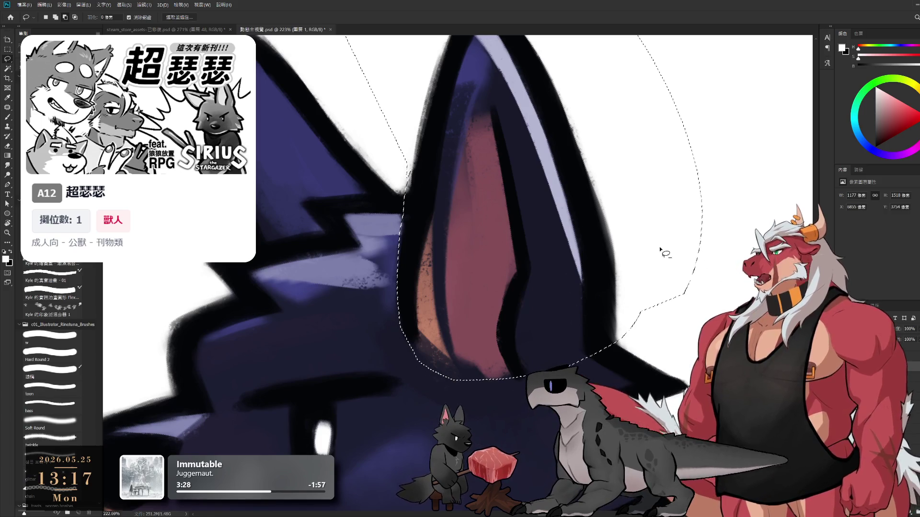
mouse_move(444, 356)
mouse_down()
mouse_move(504, 375)
mouse_move(586, 372)
mouse_up()
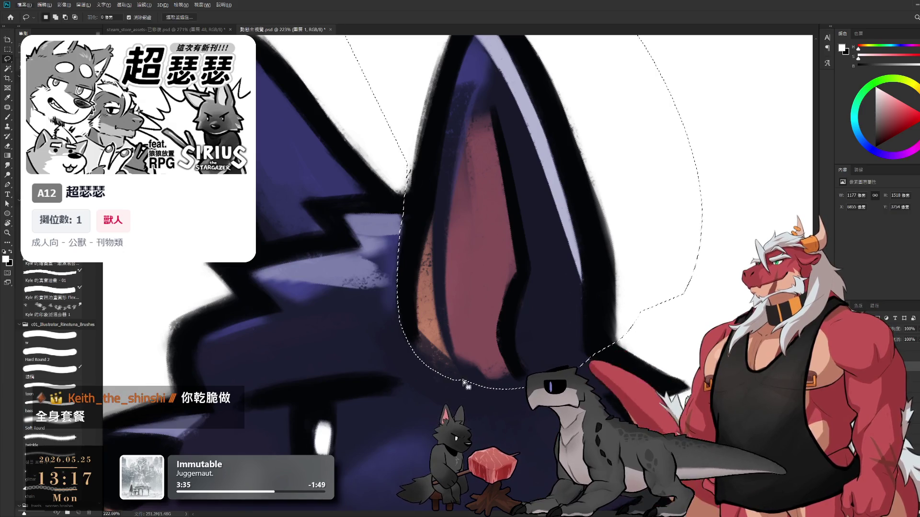
scroll(607, 316, down, 2)
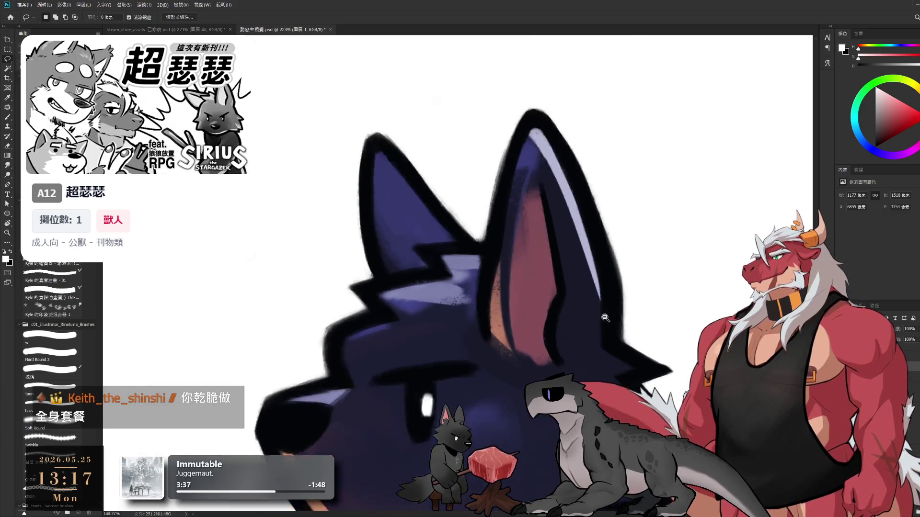
- Cut and paste the ear as its own layer, then undo the edit
key(ctrl+x)
key(ctrl+v)
mouse_move(534, 268)
mouse_down()
mouse_move(631, 258)
mouse_move(536, 268)
mouse_up()
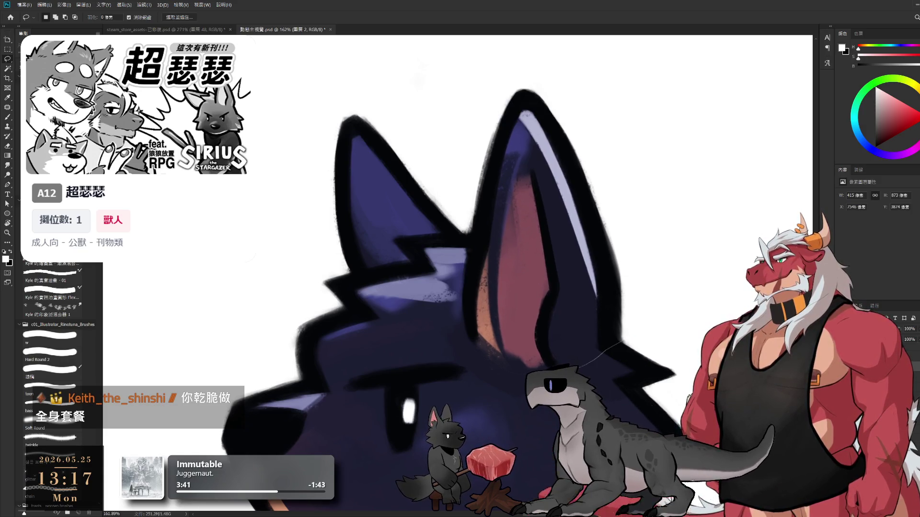
key(ctrl+z)
key(ctrl+z)
key(ctrl+z)
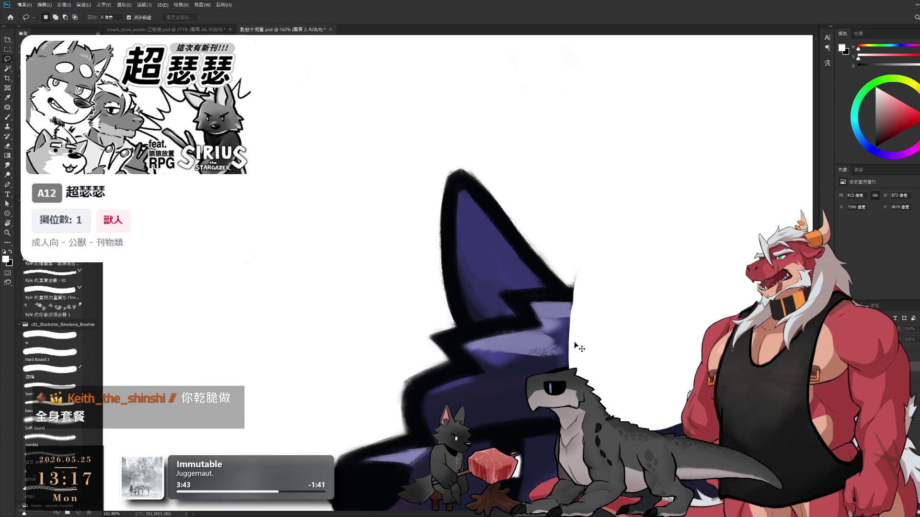
- Rotate the view onto the wolf head and lasso around the ear again
key(r)
drag(569, 293, 607, 349)
scroll(606, 350, up, 4)
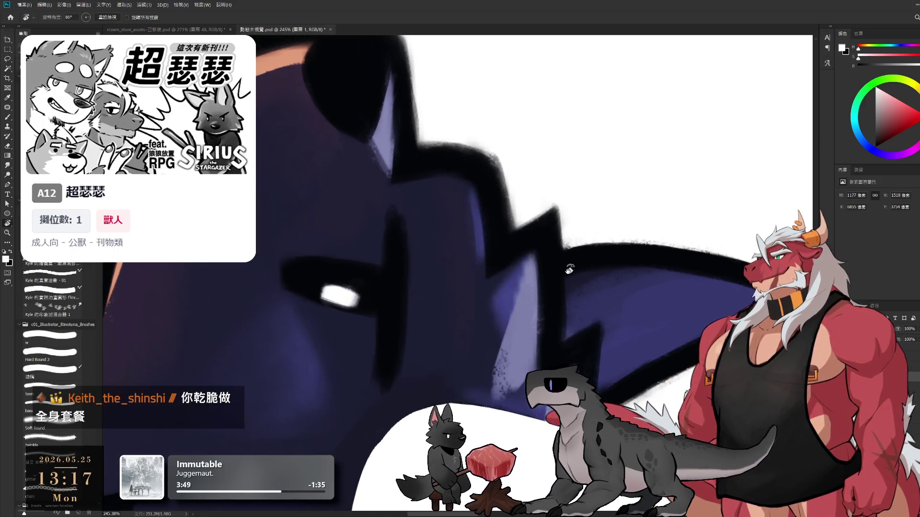
key(l)
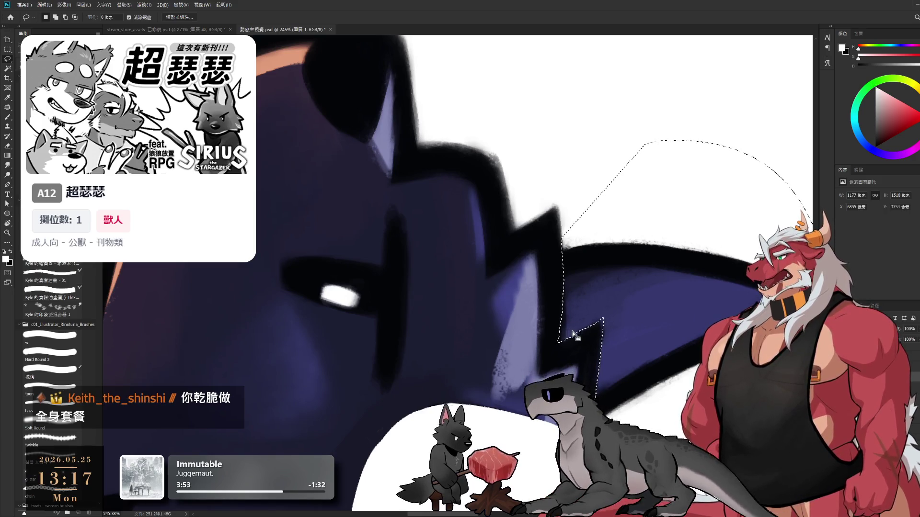
drag(567, 233, 562, 236)
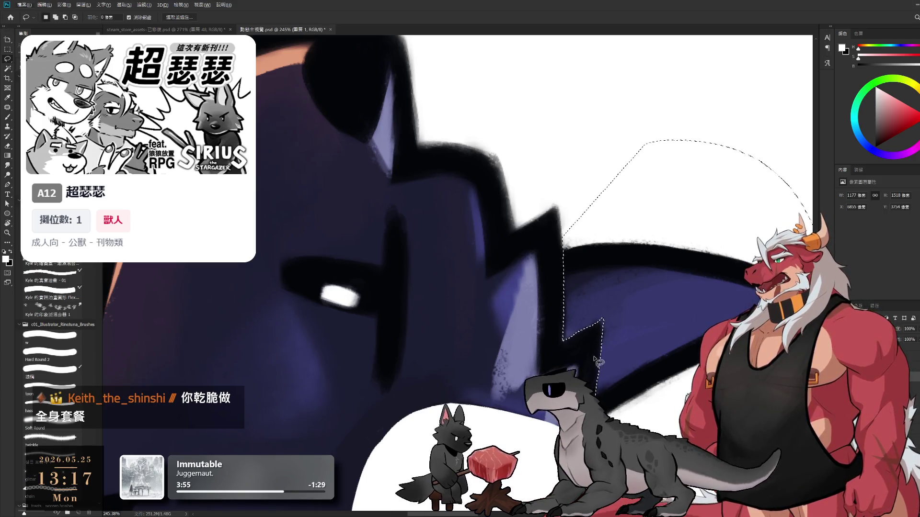
mouse_move(582, 370)
mouse_down()
mouse_move(608, 286)
mouse_move(598, 286)
mouse_up()
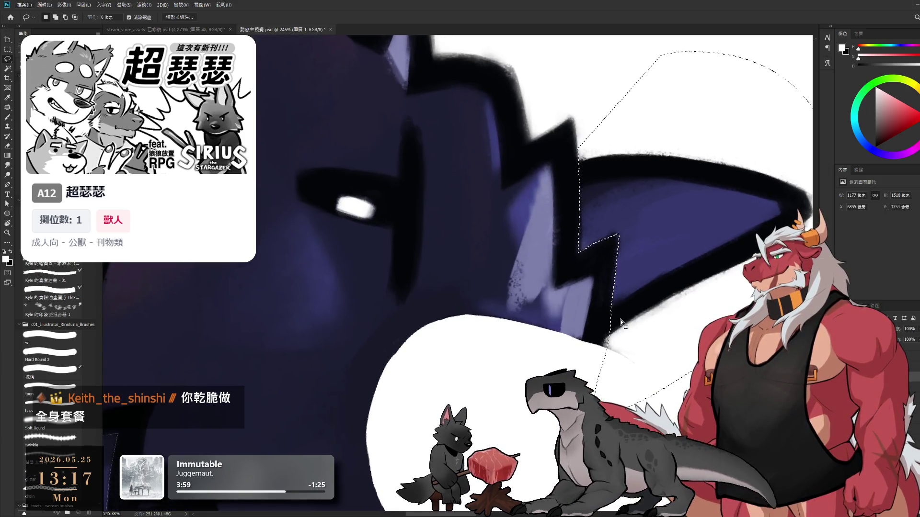
- Cut the ear and paste it onto new layer 圖層 3, rotating the view
key(ctrl+x)
key(ctrl+v)
key(r)
mouse_move(646, 322)
mouse_down()
mouse_move(565, 177)
mouse_move(436, 146)
mouse_up()
- Hide the pasted ear and move the purple shape onto new layer 圖層 4
drag(549, 250, 519, 235)
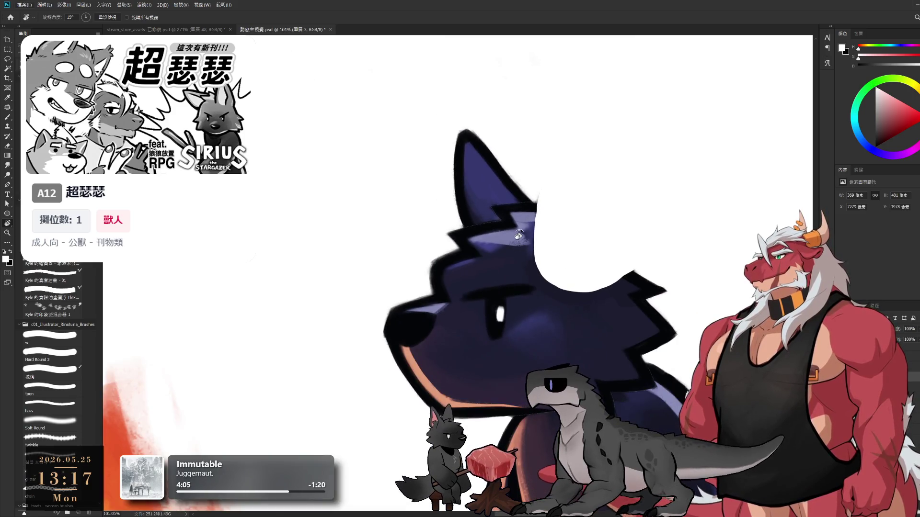
key(ctrl+z)
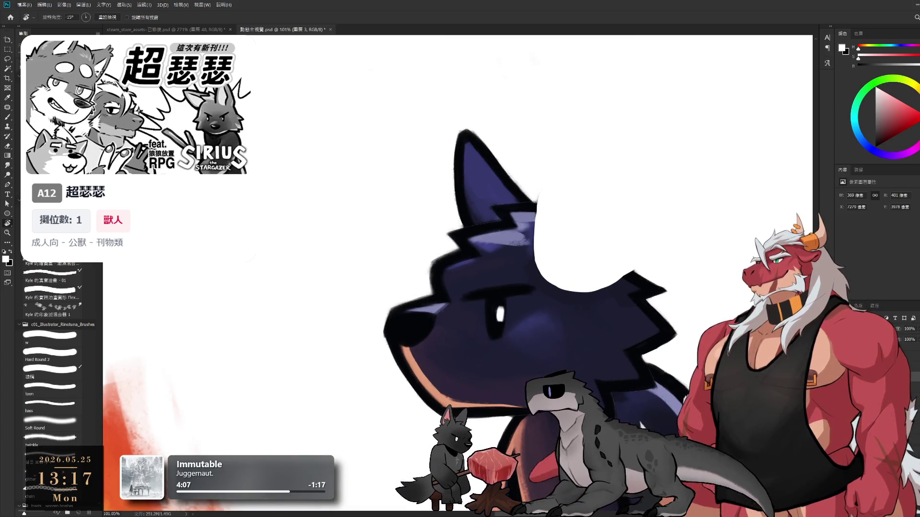
mouse_move(546, 225)
mouse_down()
mouse_move(533, 323)
mouse_move(576, 277)
mouse_up()
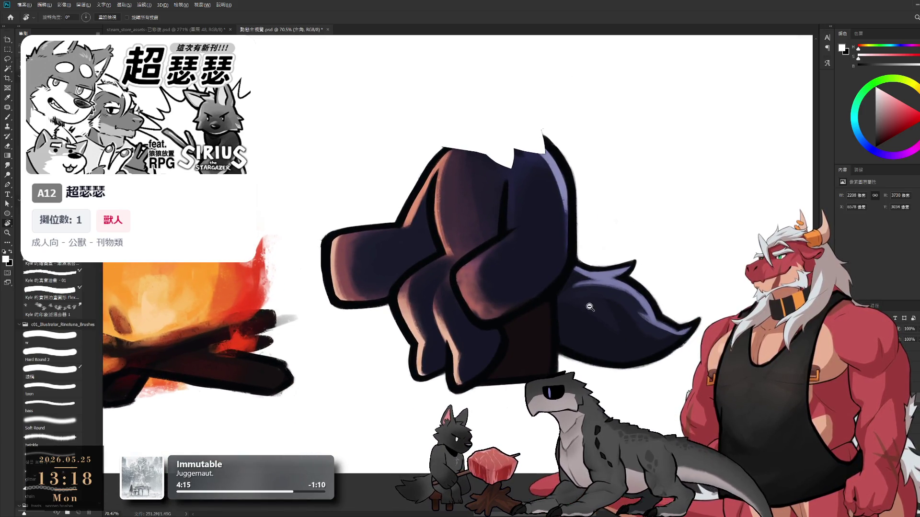
drag(613, 296, 594, 257)
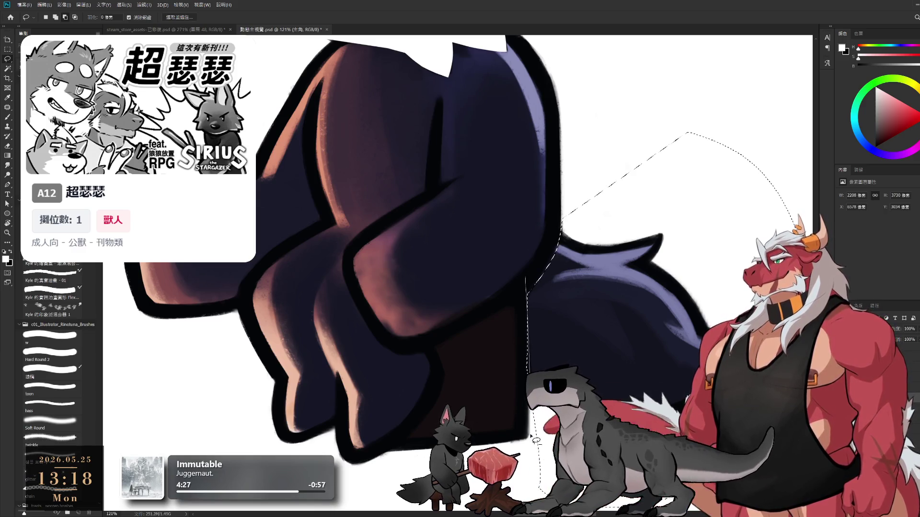
key(ctrl+x)
key(ctrl+v)
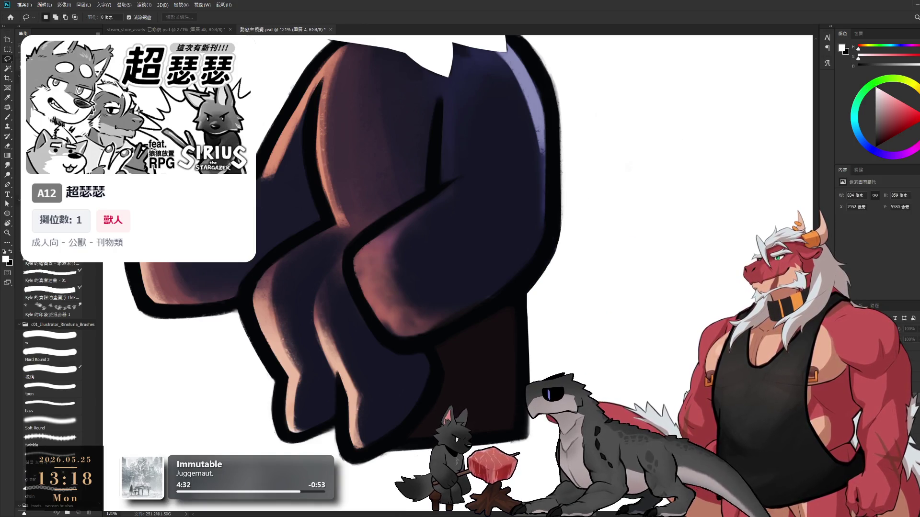
- Level the canvas rotation and lasso around the form's lower fold
scroll(668, 282, down, 3)
mouse_move(533, 328)
mouse_down()
mouse_move(644, 247)
mouse_move(639, 177)
mouse_move(615, 292)
mouse_move(558, 368)
mouse_move(812, 173)
mouse_move(673, 79)
mouse_up()
scroll(659, 217, up, 2)
key(r)
key(l)
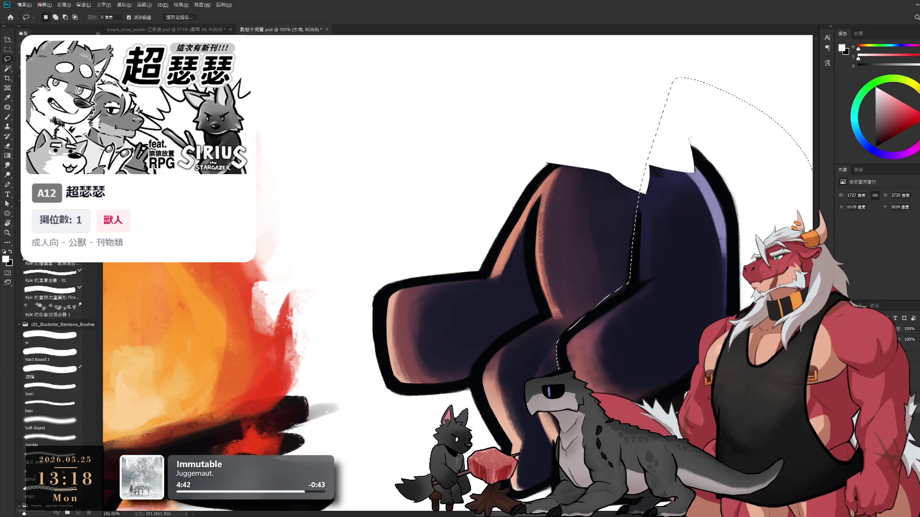
scroll(838, 455, up, 2)
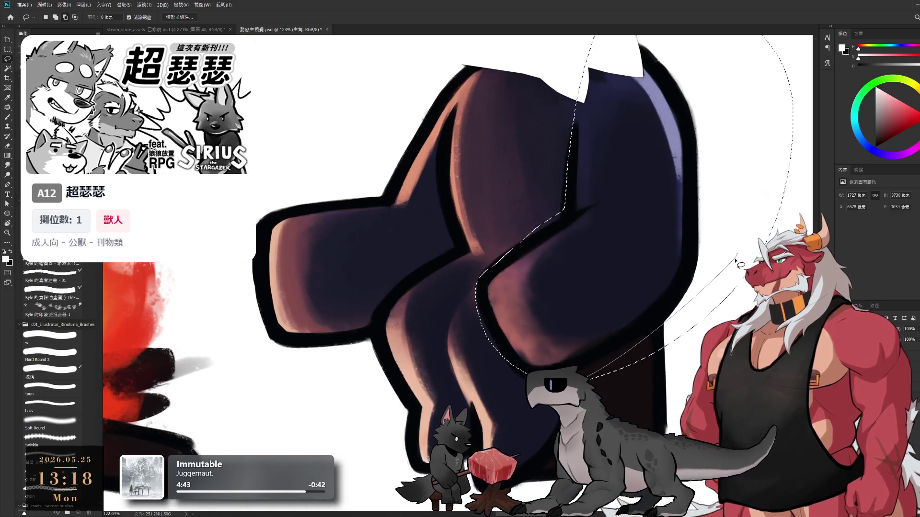
drag(625, 406, 510, 399)
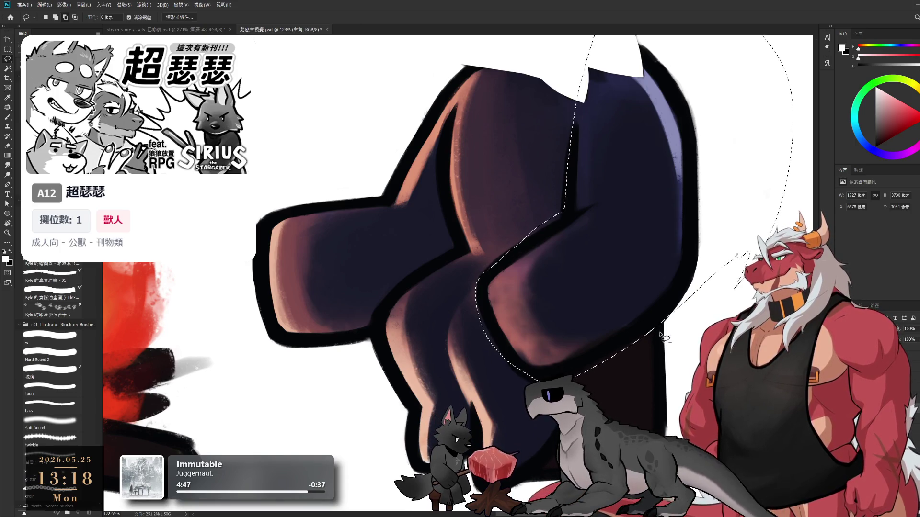
- Trim the fold selection's left edge and add a small loop to its outline
key(r)
mouse_move(644, 207)
mouse_down()
mouse_move(656, 275)
mouse_move(649, 326)
mouse_up()
scroll(649, 326, up, 3)
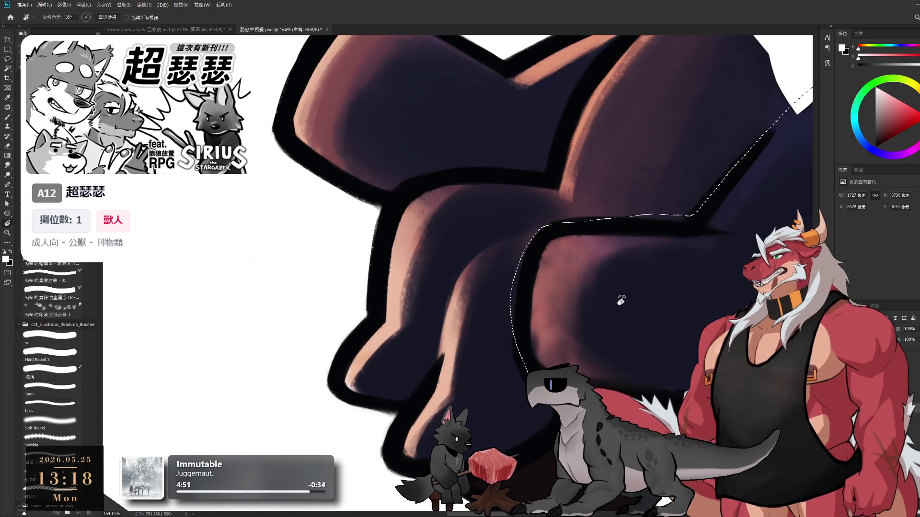
drag(612, 297, 532, 257)
key(l)
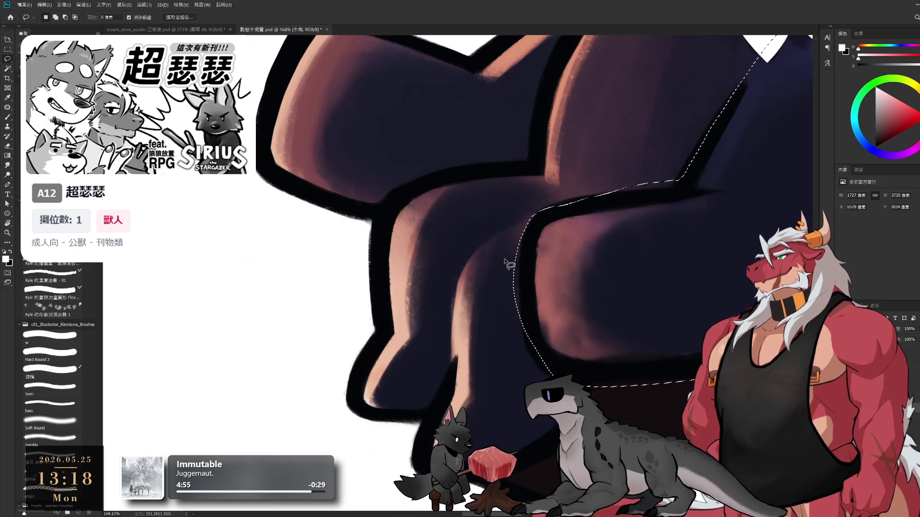
drag(460, 328, 524, 301)
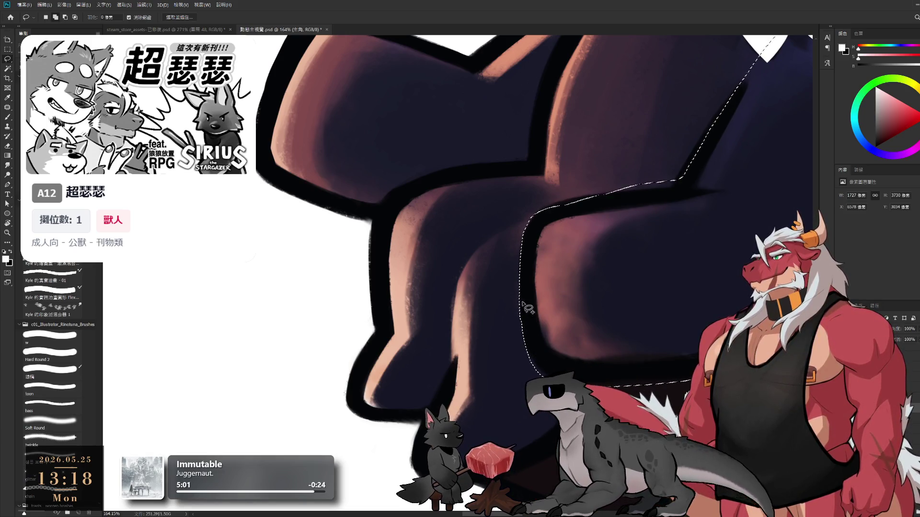
scroll(593, 365, right, 3)
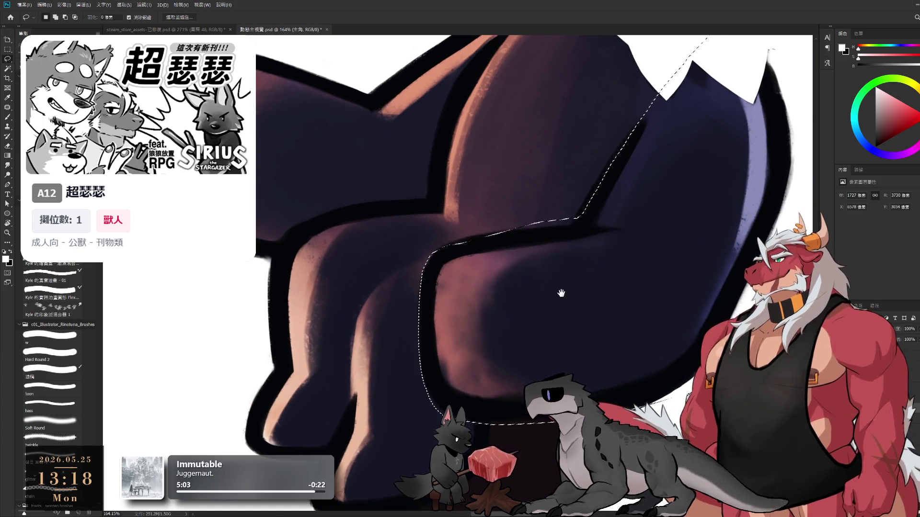
scroll(554, 304, up, 3)
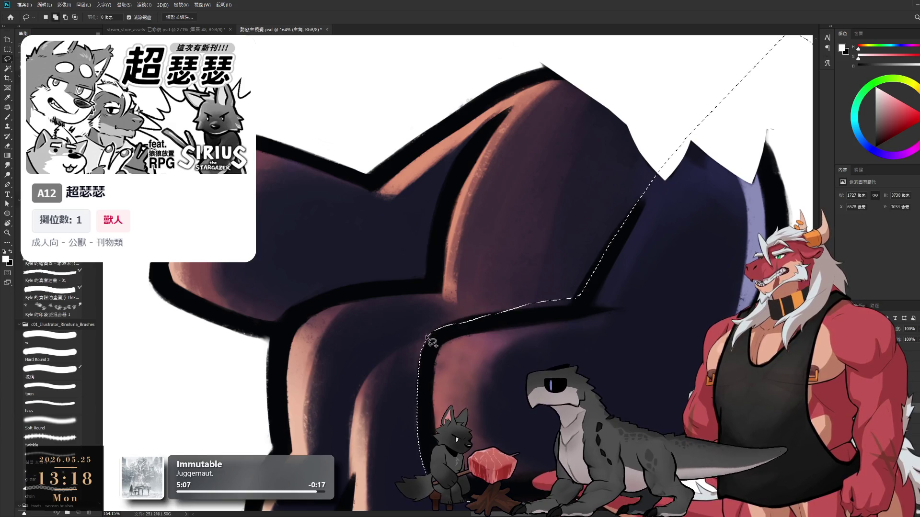
mouse_move(597, 309)
mouse_down()
mouse_move(539, 330)
mouse_move(594, 293)
mouse_move(607, 314)
mouse_move(558, 319)
mouse_up()
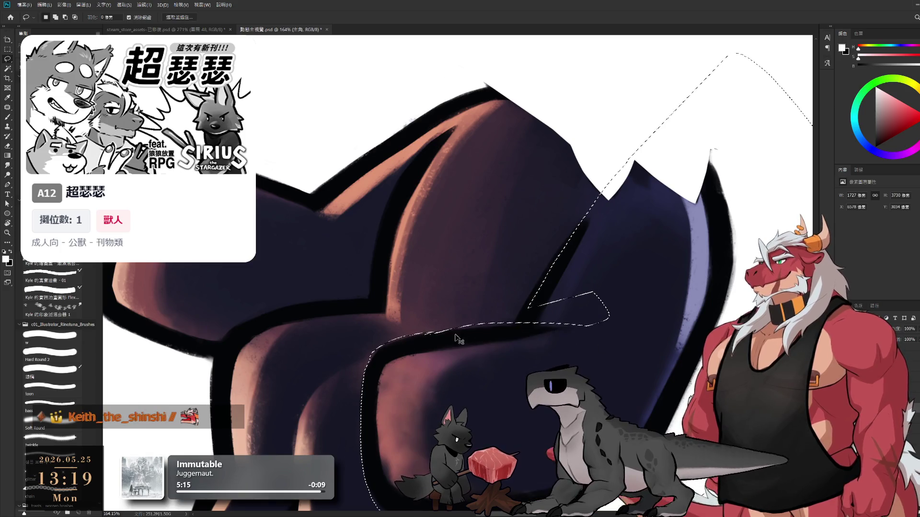
- Toggle the selection edges and pan along the dark band to inspect the outline
scroll(508, 356, up, 5)
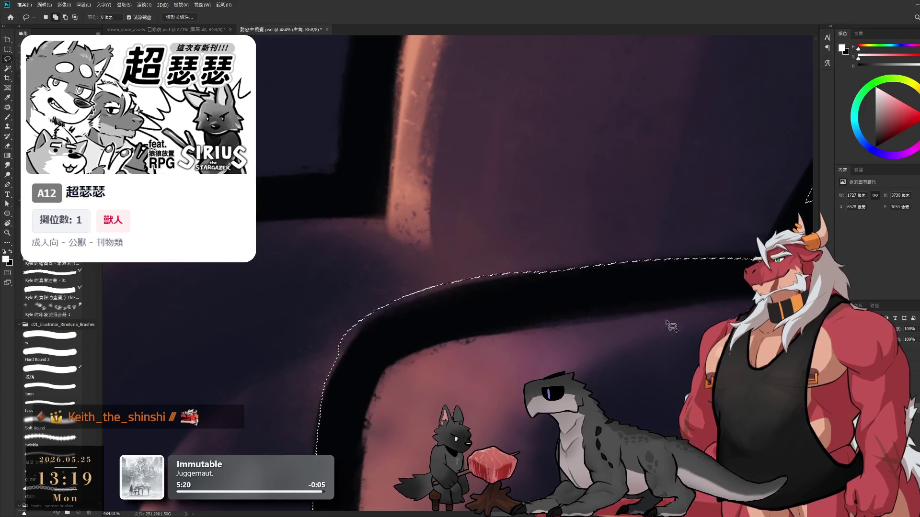
key(ctrl+d)
scroll(531, 330, up, 1)
key(ctrl+shift+d)
scroll(531, 331, down, 1)
mouse_move(411, 300)
mouse_down()
mouse_move(514, 280)
mouse_move(468, 281)
mouse_up()
scroll(463, 274, down, 1)
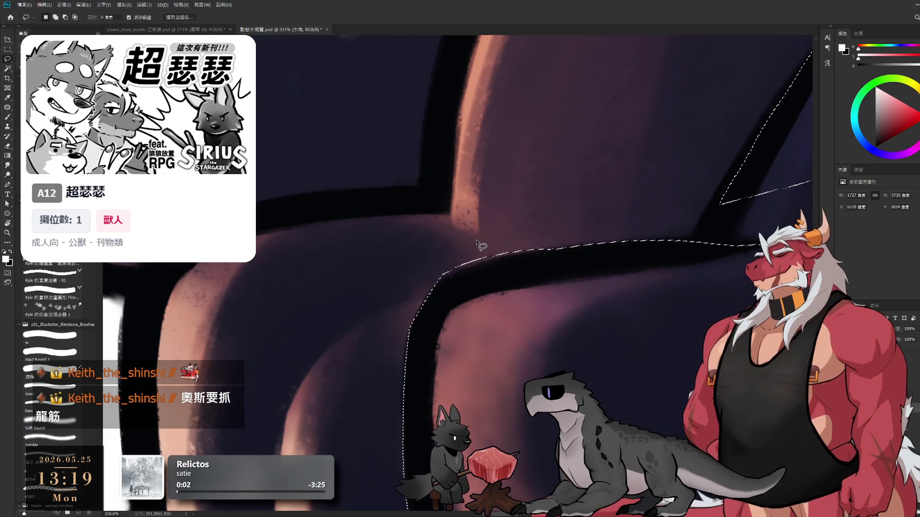
drag(517, 278, 474, 311)
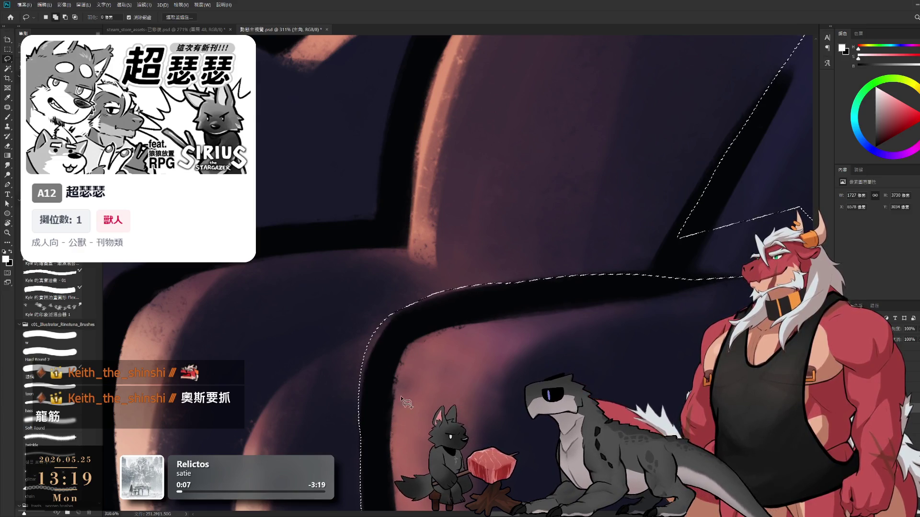
drag(383, 344, 475, 294)
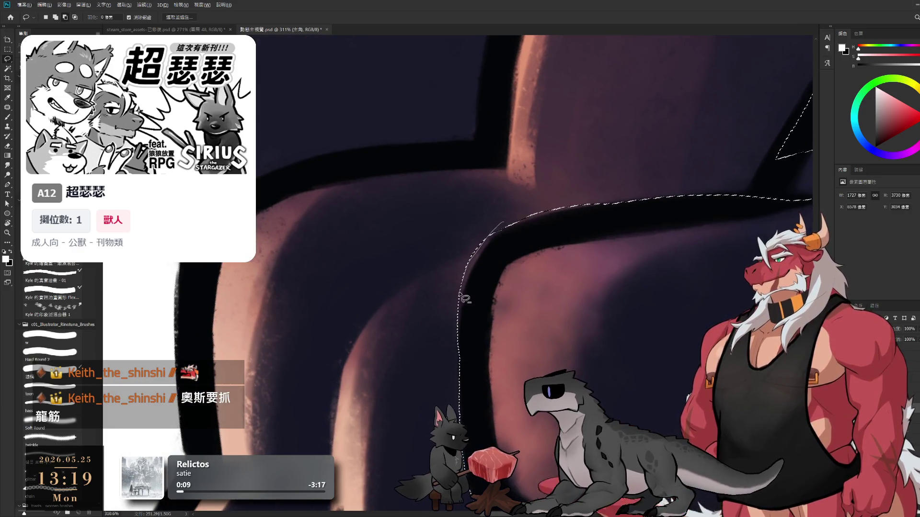
mouse_move(377, 362)
mouse_down()
mouse_move(509, 263)
mouse_move(411, 335)
mouse_move(523, 288)
mouse_move(597, 273)
mouse_up()
- Subtract the pointed notch so the selection edge runs straight along the fold
scroll(597, 273, down, 4)
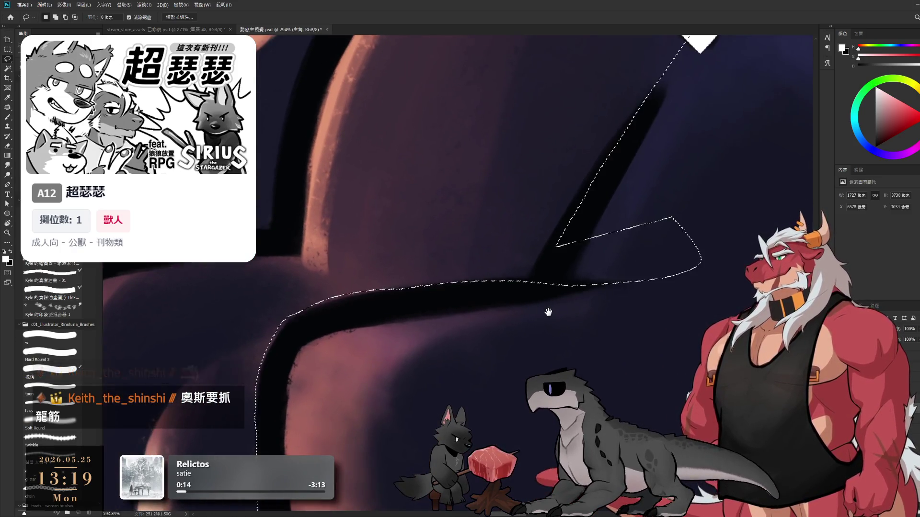
mouse_move(571, 246)
mouse_down()
mouse_move(596, 312)
mouse_move(631, 238)
mouse_move(633, 180)
mouse_move(485, 432)
mouse_up()
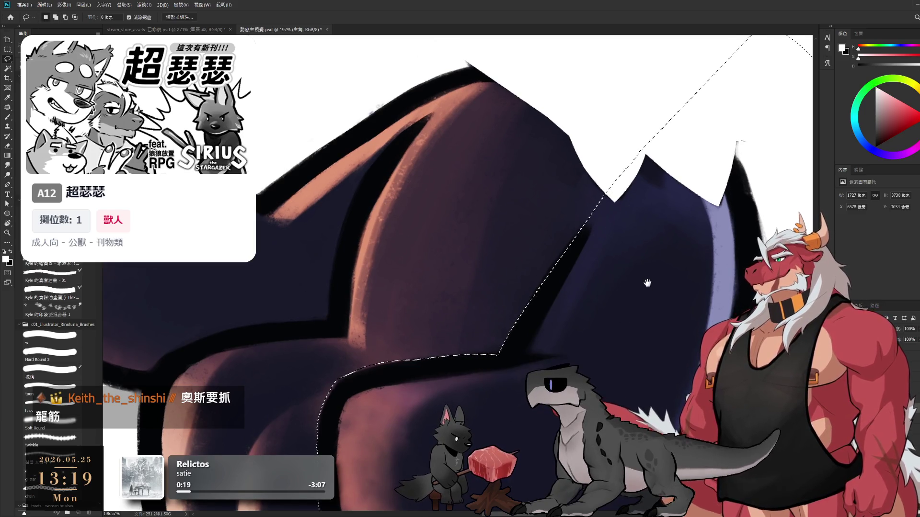
scroll(616, 239, down, 3)
key(r)
mouse_move(616, 239)
mouse_down()
mouse_move(710, 232)
mouse_move(623, 297)
mouse_move(533, 308)
mouse_up()
scroll(584, 173, up, 3)
mouse_move(584, 173)
mouse_down()
mouse_move(561, 191)
mouse_move(523, 263)
mouse_move(529, 250)
mouse_up()
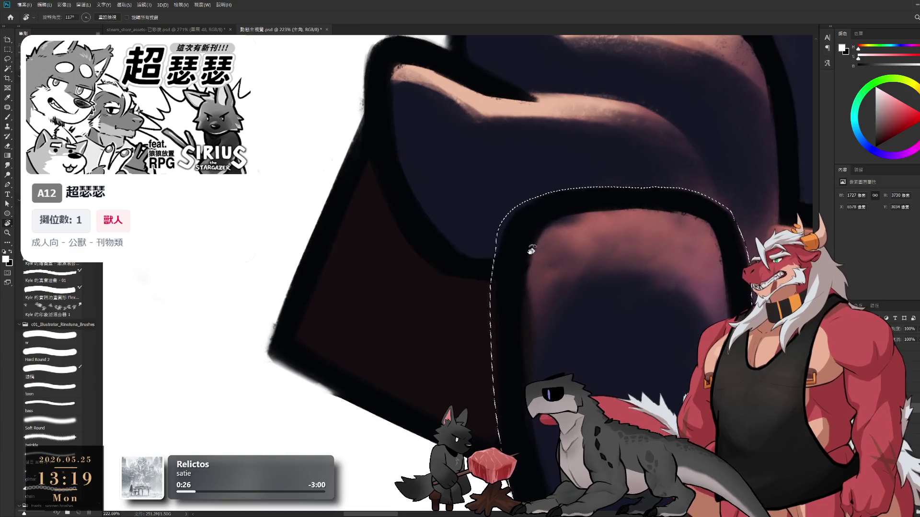
- Draw a fresh lasso selection hugging the arch's inner left and top edge, then view the scene
key(l)
click(508, 273)
drag(524, 296, 522, 182)
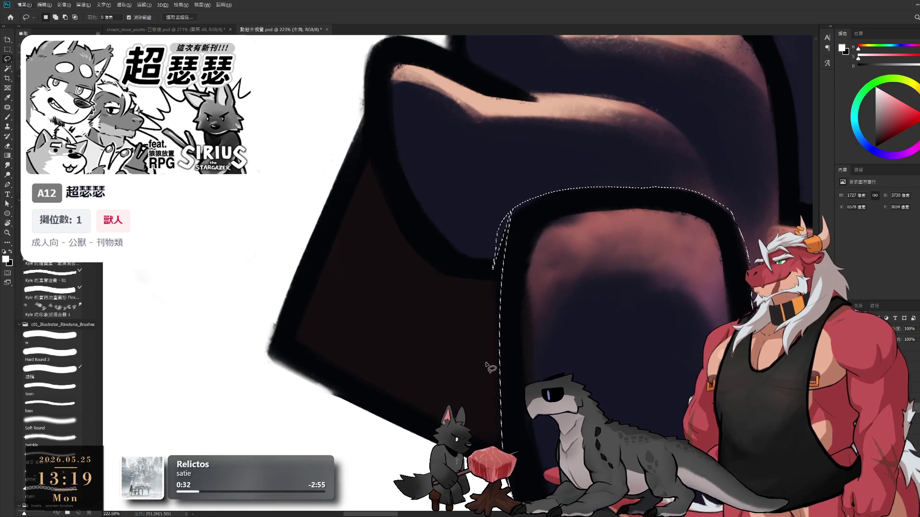
mouse_move(517, 234)
mouse_down()
mouse_move(553, 182)
mouse_move(532, 206)
mouse_move(551, 149)
mouse_move(532, 201)
mouse_move(558, 168)
mouse_move(537, 196)
mouse_move(551, 154)
mouse_move(578, 169)
mouse_move(599, 137)
mouse_up()
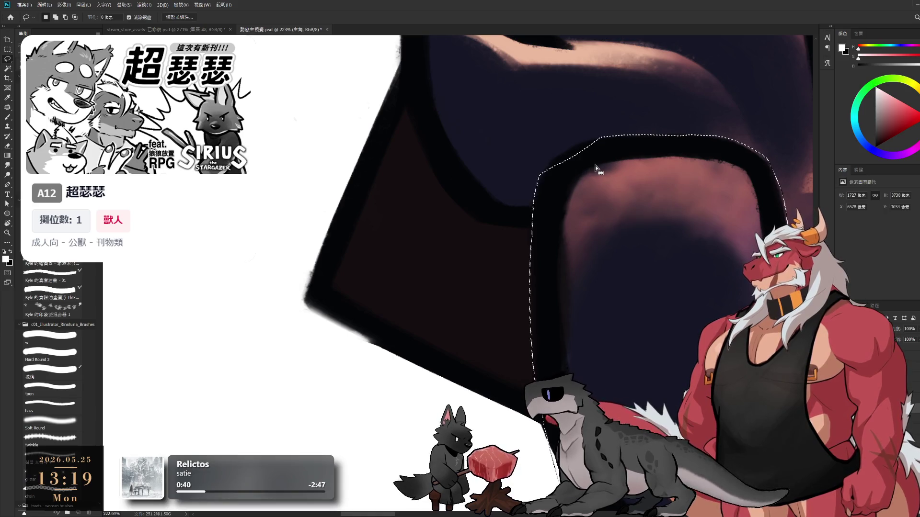
mouse_move(564, 213)
mouse_down()
mouse_move(547, 201)
mouse_move(543, 185)
mouse_move(568, 186)
mouse_move(551, 160)
mouse_move(591, 144)
mouse_move(574, 167)
mouse_move(599, 153)
mouse_move(541, 163)
mouse_move(557, 171)
mouse_move(539, 215)
mouse_move(532, 287)
mouse_move(484, 330)
mouse_up()
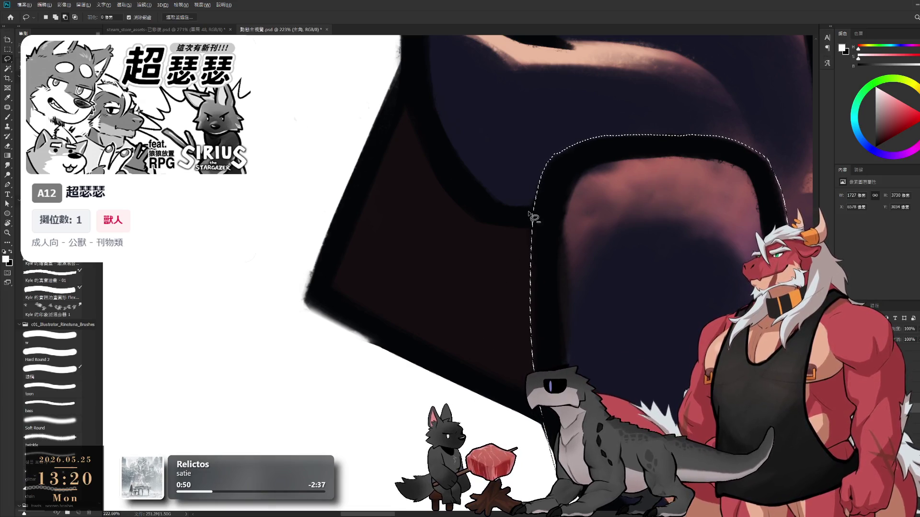
drag(606, 251, 498, 155)
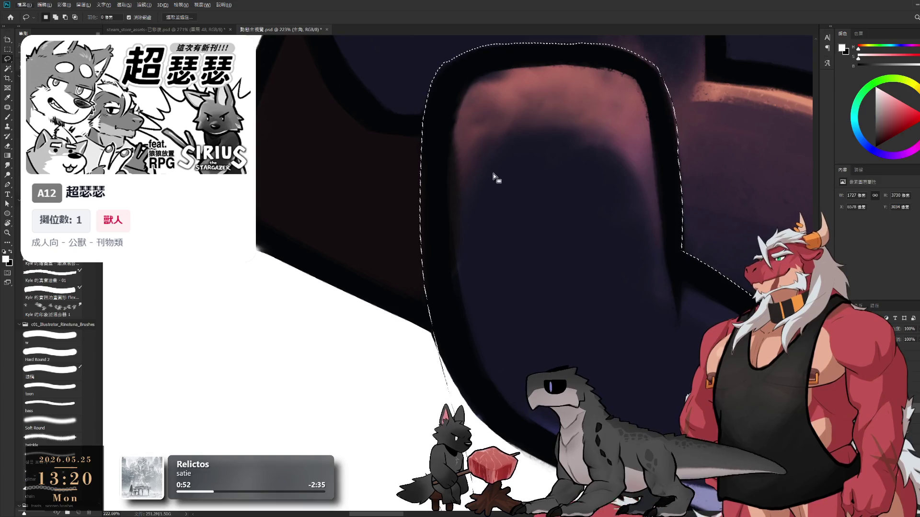
alt+scroll(501, 261, down, 5)
alt+scroll(500, 304, up, 4)
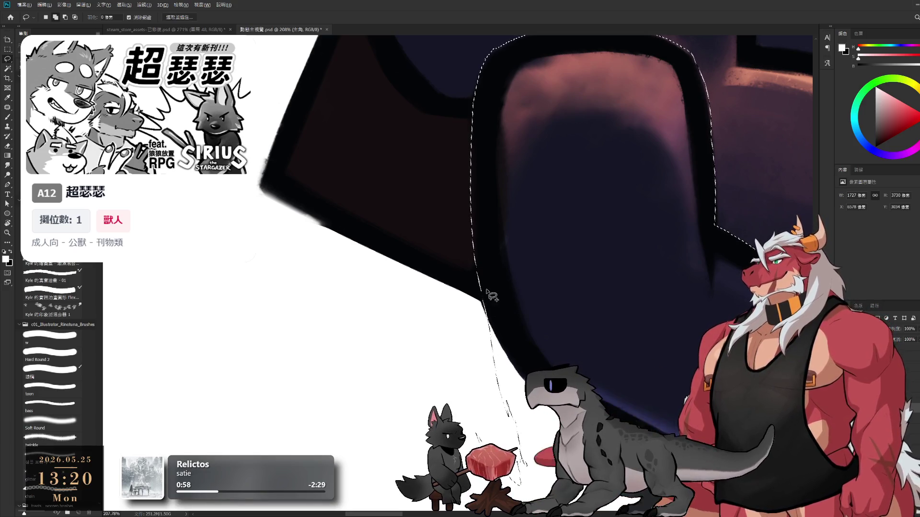
alt+scroll(518, 315, down, 6)
alt+scroll(443, 311, up, 3)
- Undo to remove a chunk of the form's back and rotate the view nearly upside down
key(r)
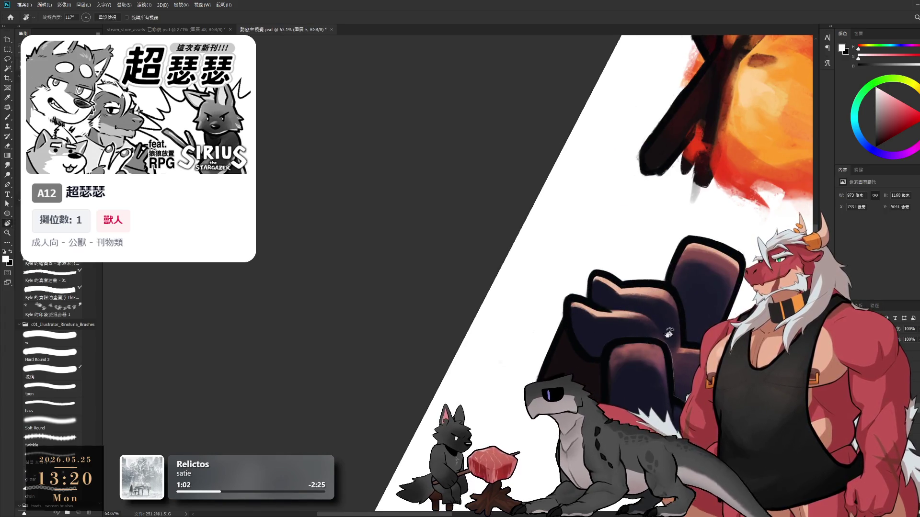
drag(601, 311, 540, 331)
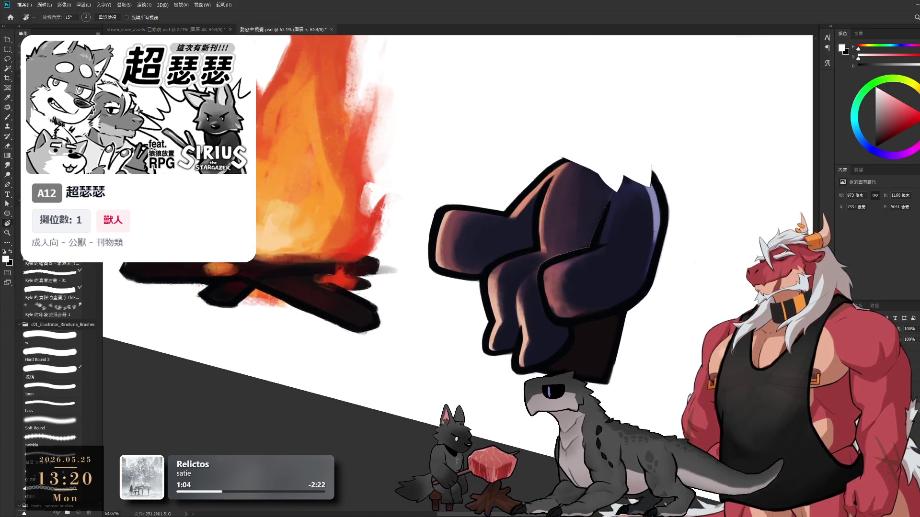
key(ctrl+z)
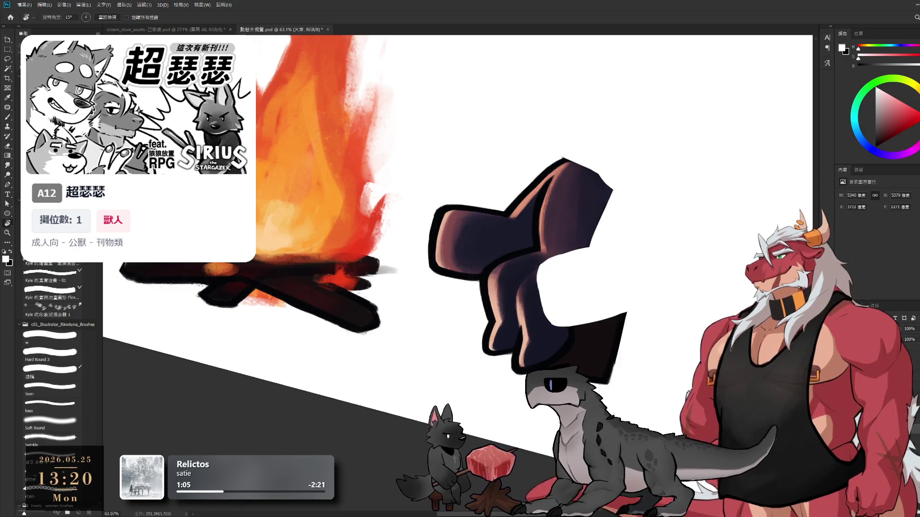
mouse_move(540, 330)
mouse_down()
mouse_move(341, 293)
mouse_move(455, 206)
mouse_move(586, 229)
mouse_up()
scroll(585, 229, up, 5)
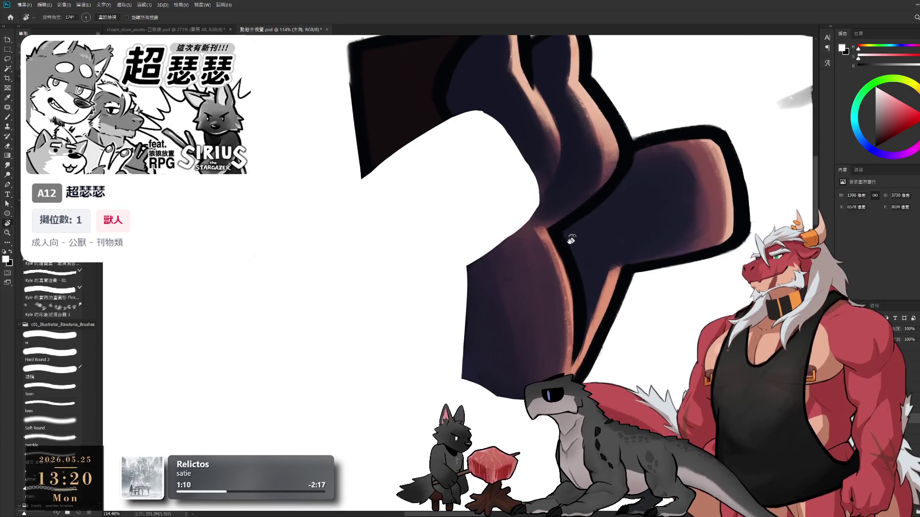
- Lasso a strip along the form's edge and copy it to new layer 圖層 6
key(l)
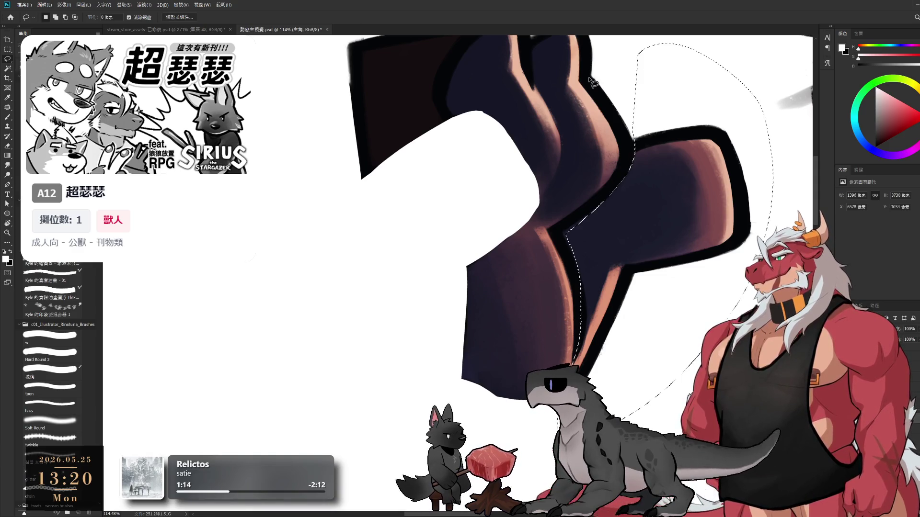
scroll(533, 450, up, 3)
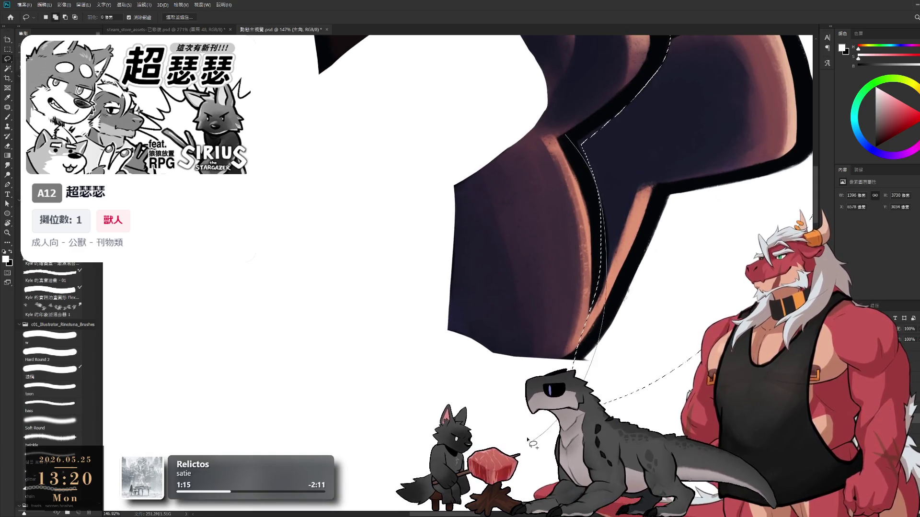
mouse_move(594, 181)
mouse_down()
mouse_move(607, 229)
mouse_move(586, 347)
mouse_move(601, 218)
mouse_up()
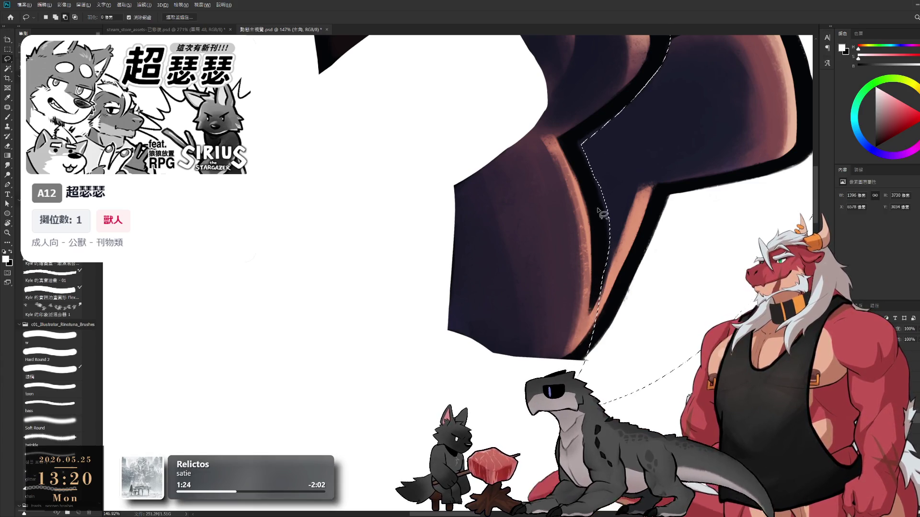
key(r)
drag(663, 198, 619, 232)
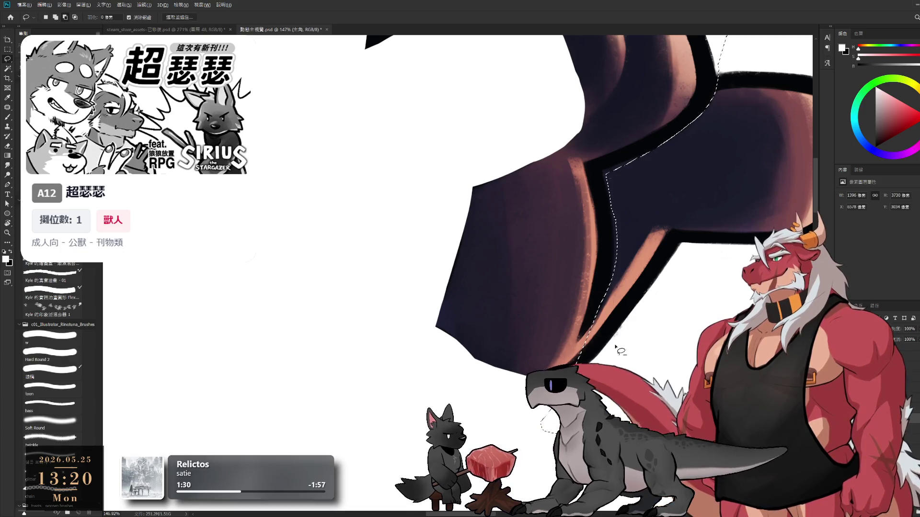
mouse_move(616, 202)
mouse_down()
mouse_move(589, 350)
mouse_move(646, 314)
mouse_move(616, 242)
mouse_up()
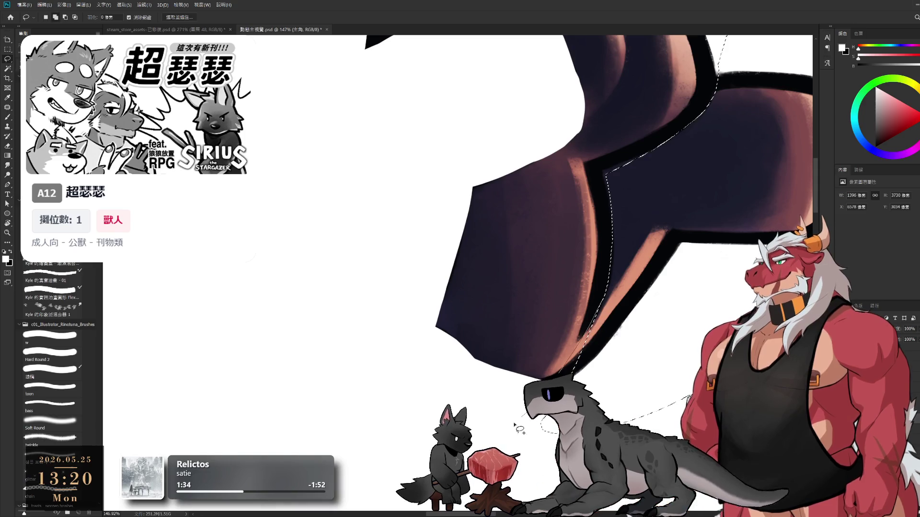
drag(605, 332, 469, 446)
key(ctrl+j)
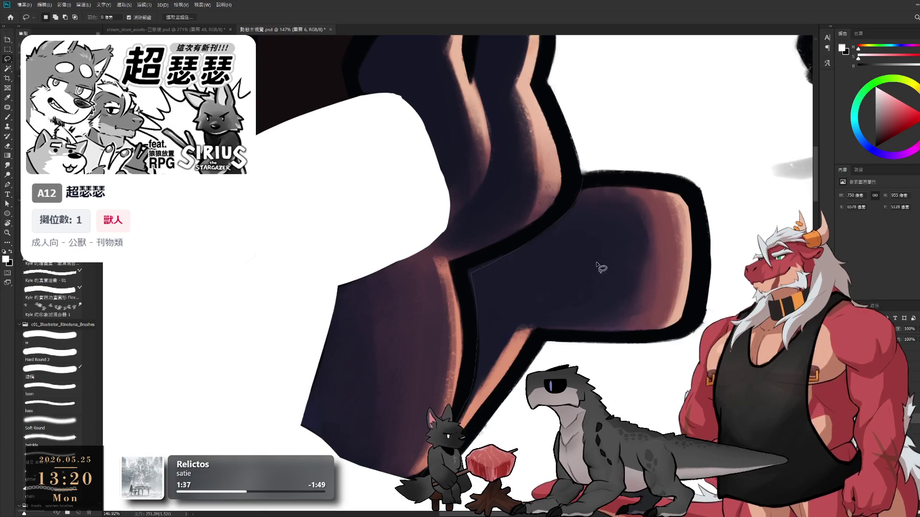
- On the 主角 layer, select the form's top and wing-like edge, making layer 圖層 7
mouse_move(596, 139)
mouse_down()
mouse_move(382, 164)
mouse_move(581, 267)
mouse_move(585, 278)
mouse_up()
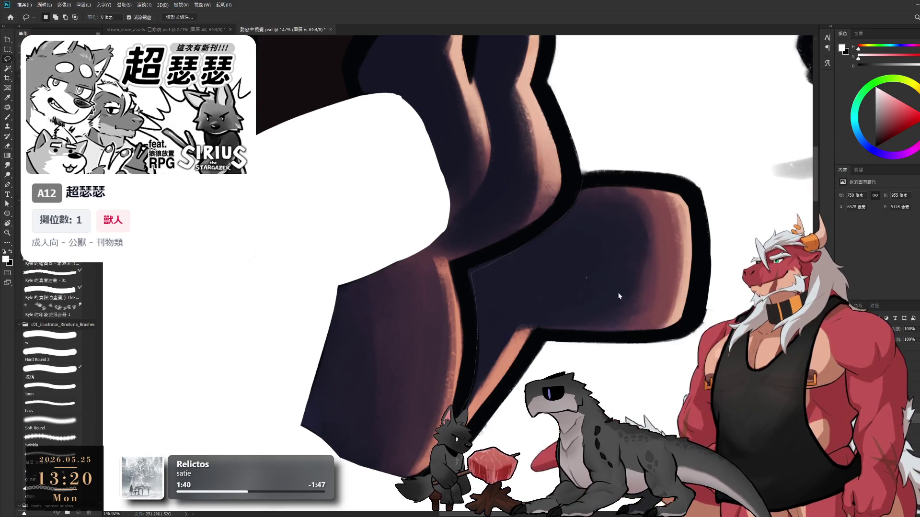
drag(499, 131, 603, 321)
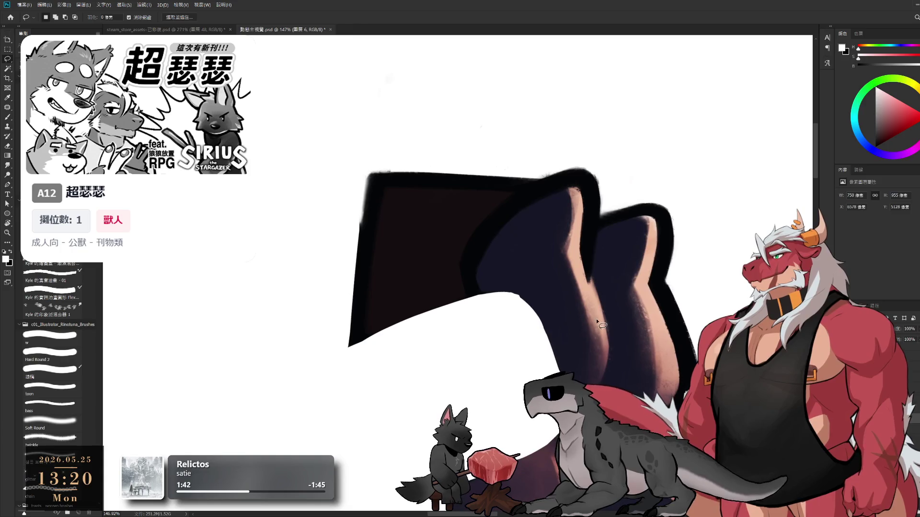
key(ctrl+z)
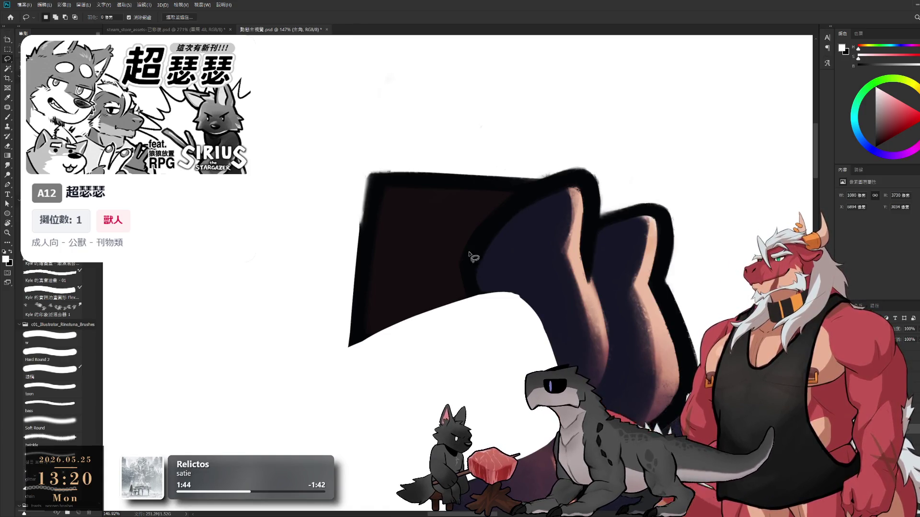
drag(569, 87, 456, 267)
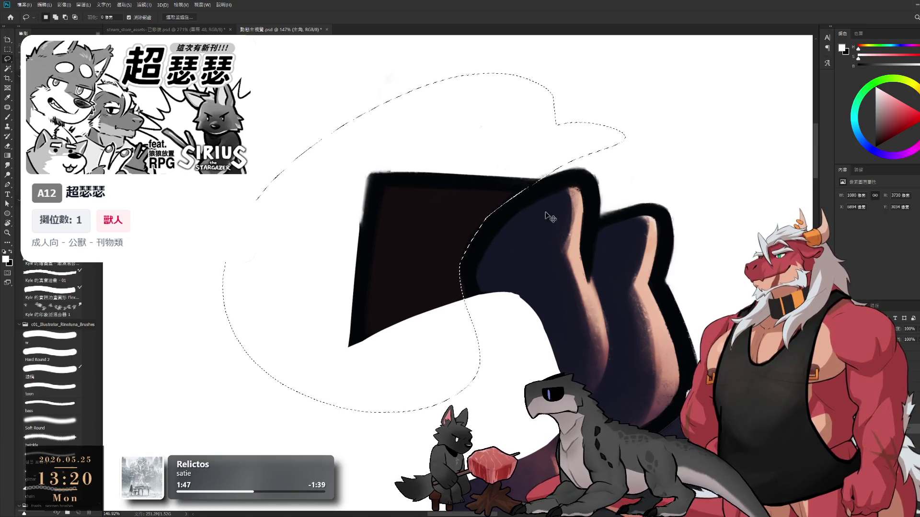
scroll(493, 231, up, 3)
mouse_move(474, 218)
mouse_down()
mouse_move(505, 359)
mouse_move(476, 230)
mouse_up()
scroll(468, 335, up, 3)
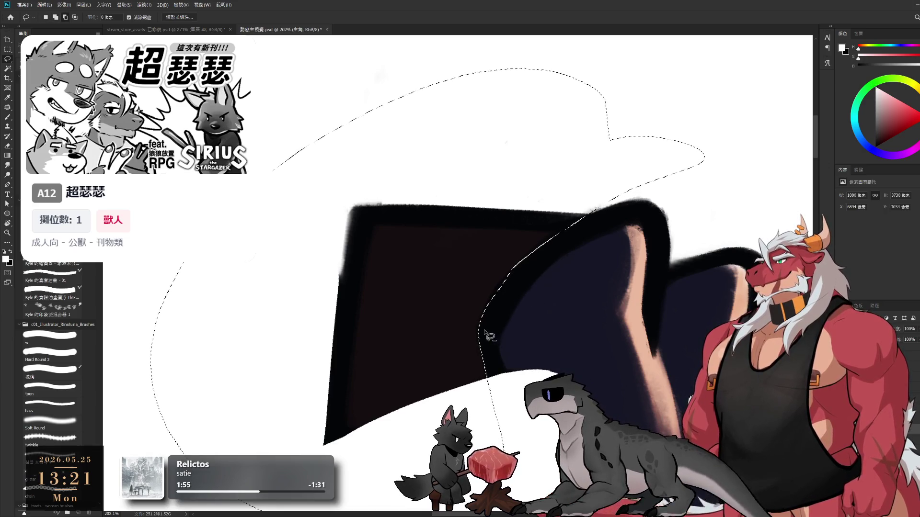
scroll(551, 230, down, 2)
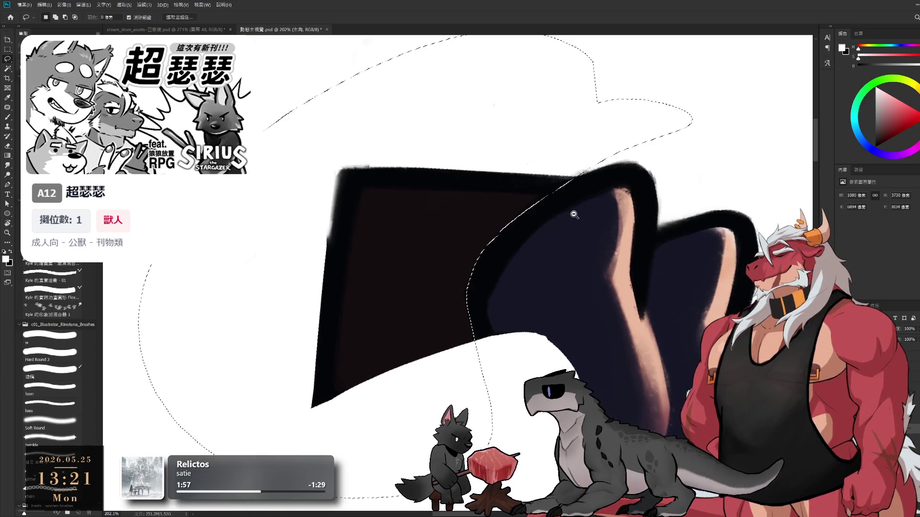
scroll(574, 215, down, 3)
key(ctrl+d)
- Turn the view upright and step through history until the purple shape is removed
key(r)
mouse_move(580, 261)
mouse_down()
mouse_move(447, 322)
mouse_move(401, 267)
mouse_move(287, 254)
mouse_move(593, 308)
mouse_up()
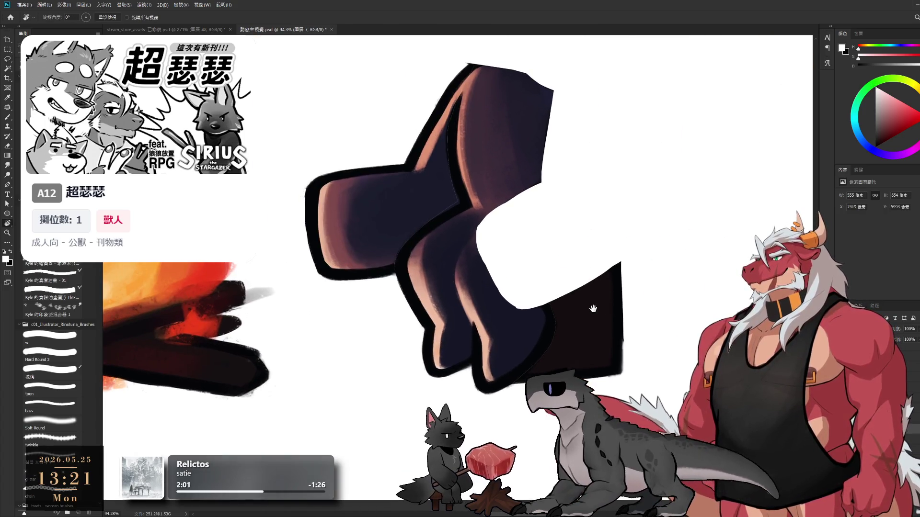
key(ctrl+z)
key(ctrl+z)
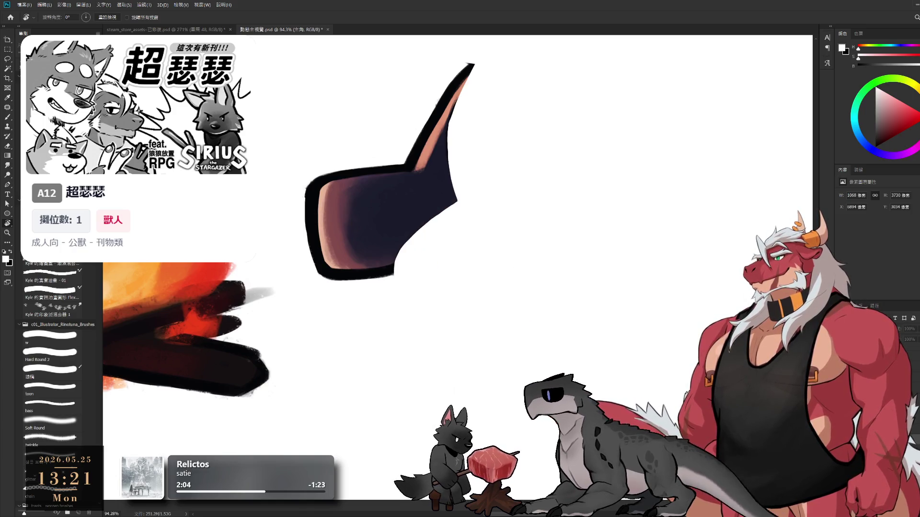
key(ctrl+z)
key(ctrl+z)
key(ctrl+z)
key(ctrl+z)
key(ctrl+z)
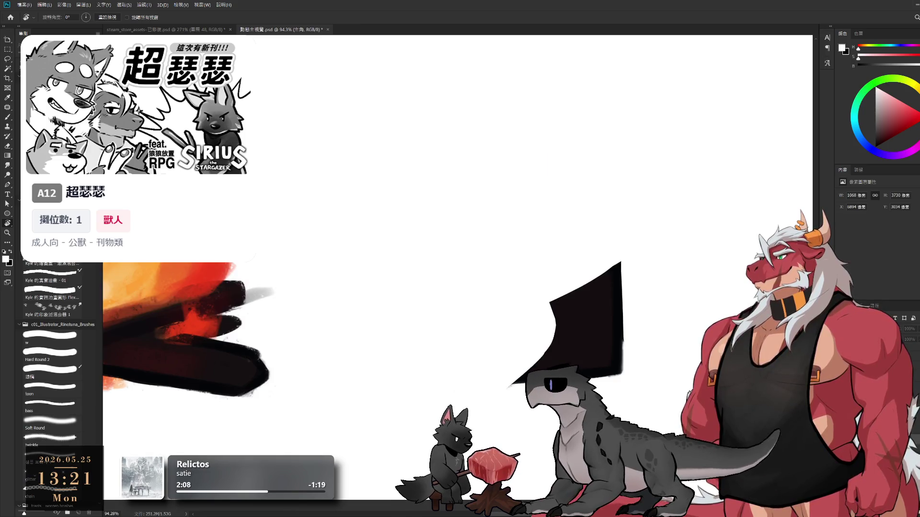
key(ctrl+z)
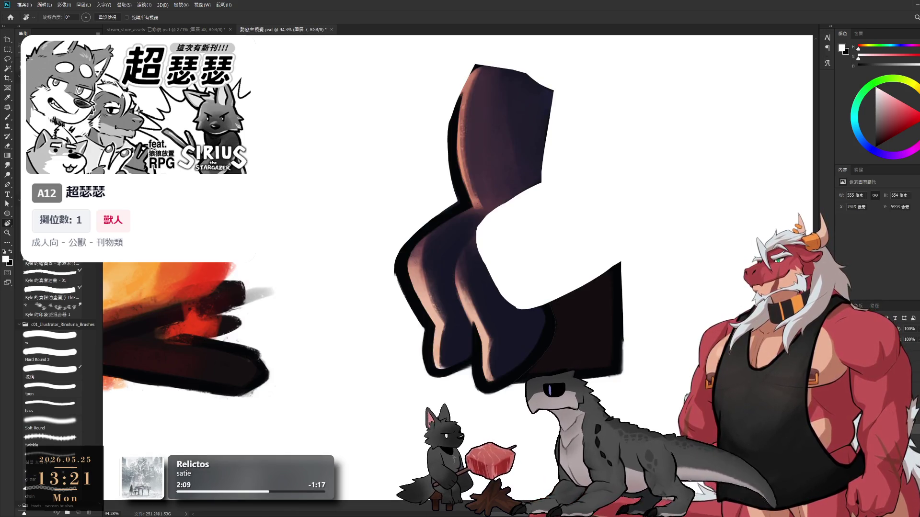
key(ctrl+z)
key(ctrl+shift+z)
key(ctrl+shift+z)
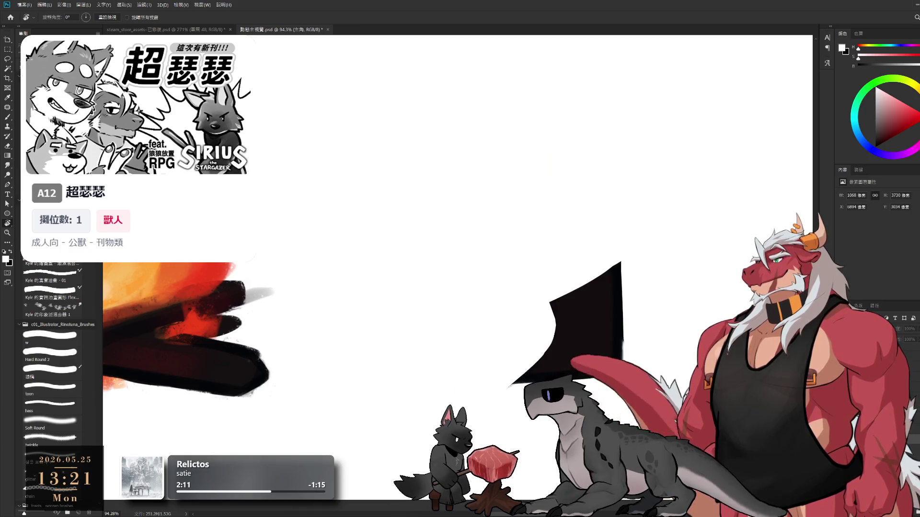
key(ctrl+shift+z)
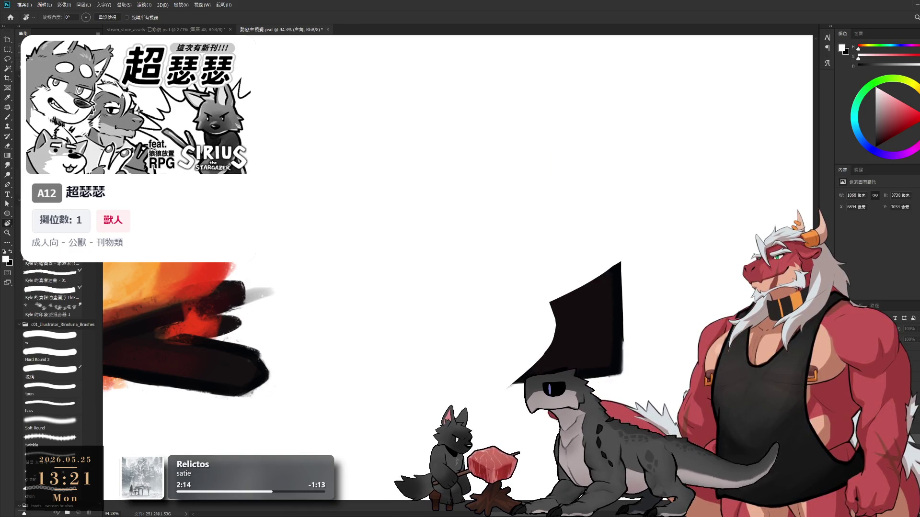
- Choose the bass brush, sample black from the hat, save, and enlarge the brush to 100
key(b)
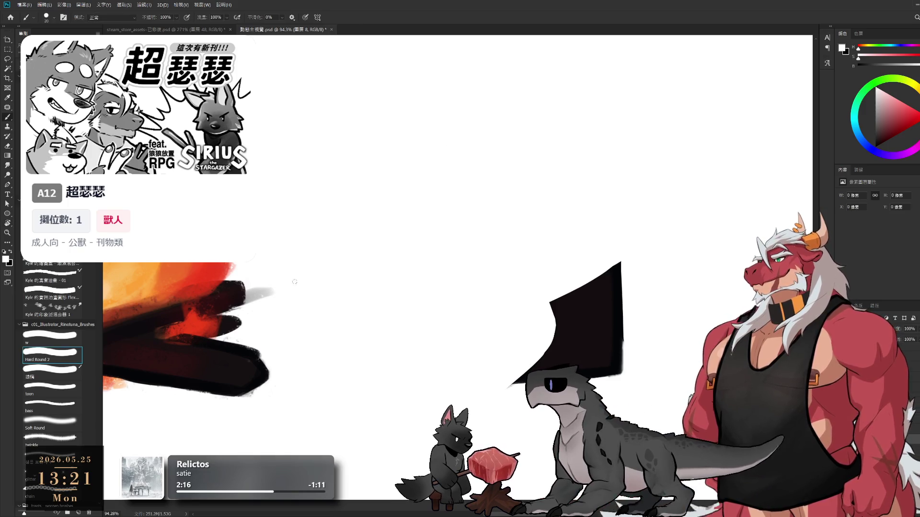
click(54, 407)
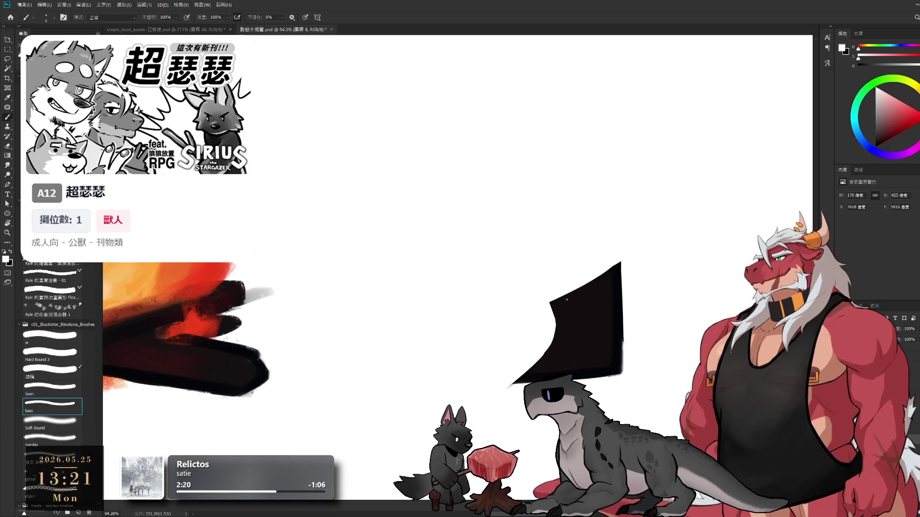
alt+click(575, 307)
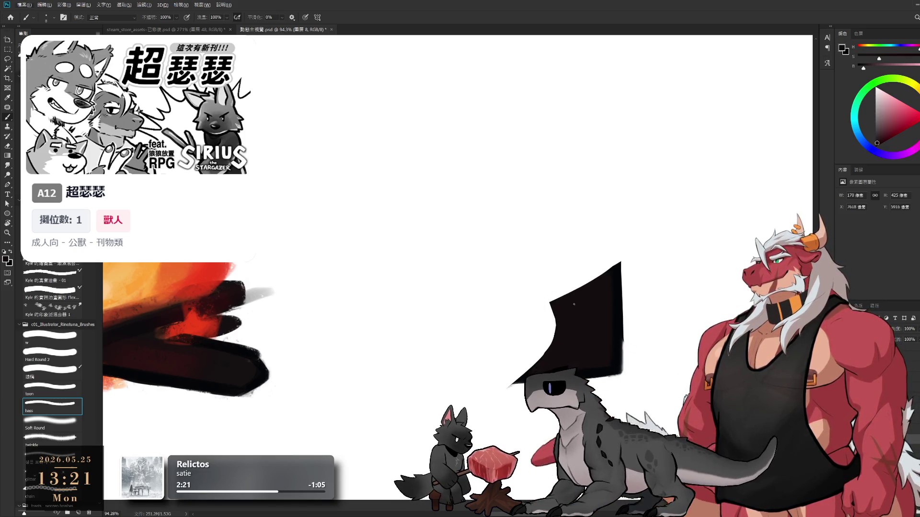
key(ctrl+s)
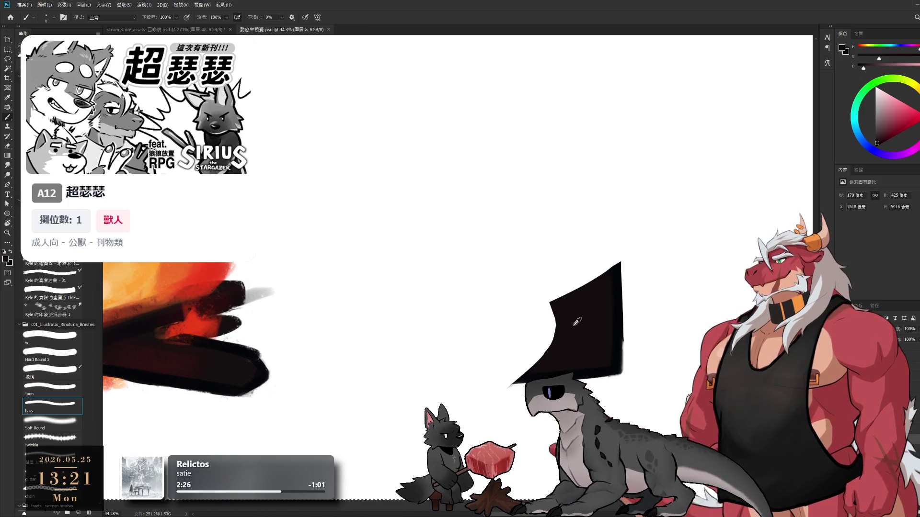
key(bracketright)
key(bracketright)
key(bracketright)
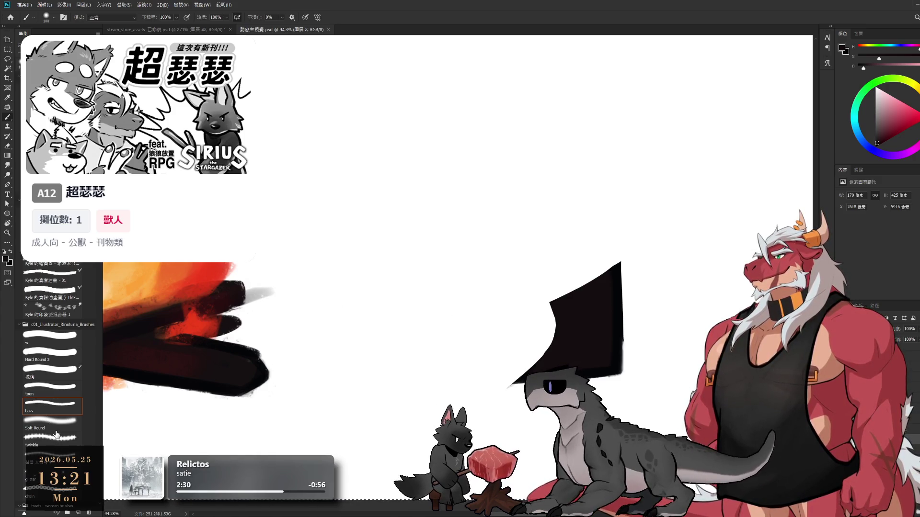
scroll(57, 435, down, 6)
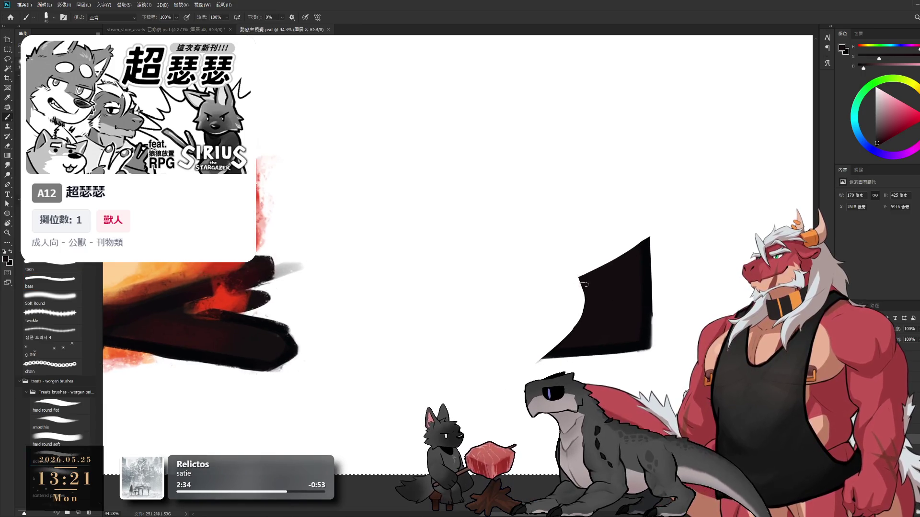
- Paint black strokes that fill the white gaps and widen the block left and along its top
drag(575, 306, 595, 308)
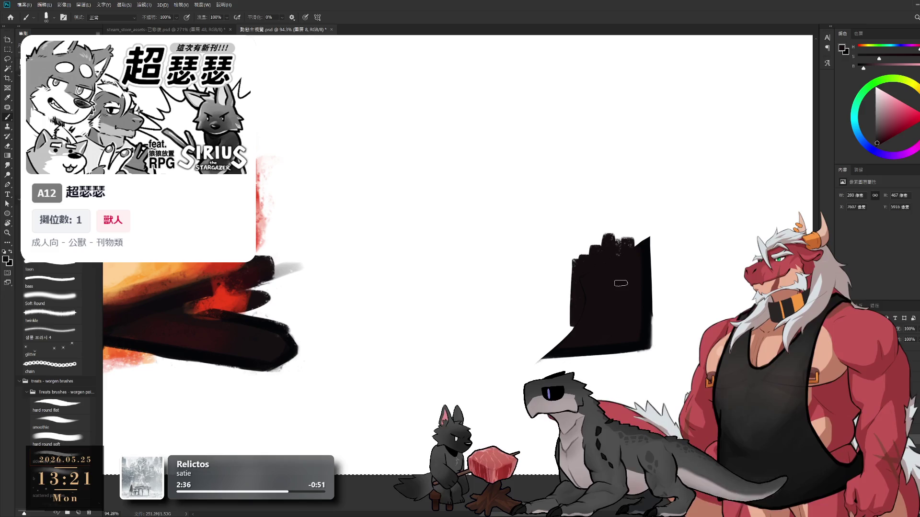
drag(575, 248, 637, 243)
drag(547, 273, 537, 342)
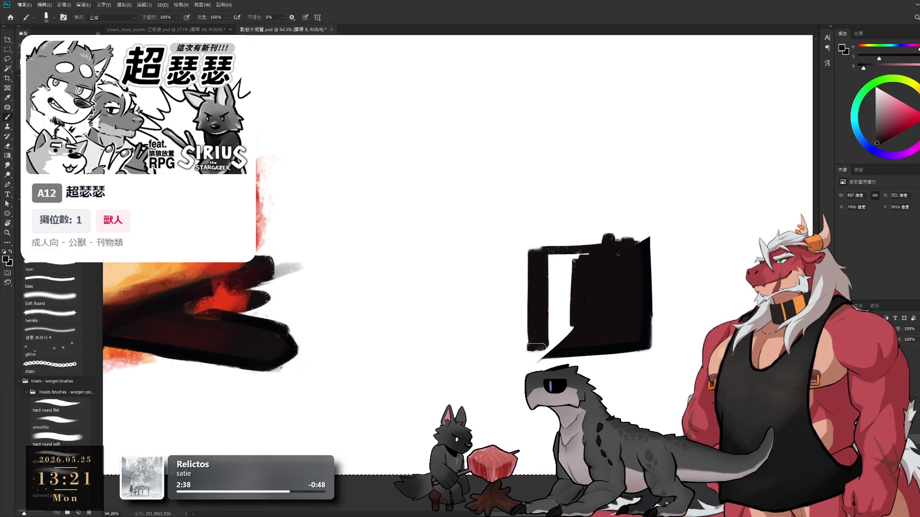
drag(561, 272, 557, 328)
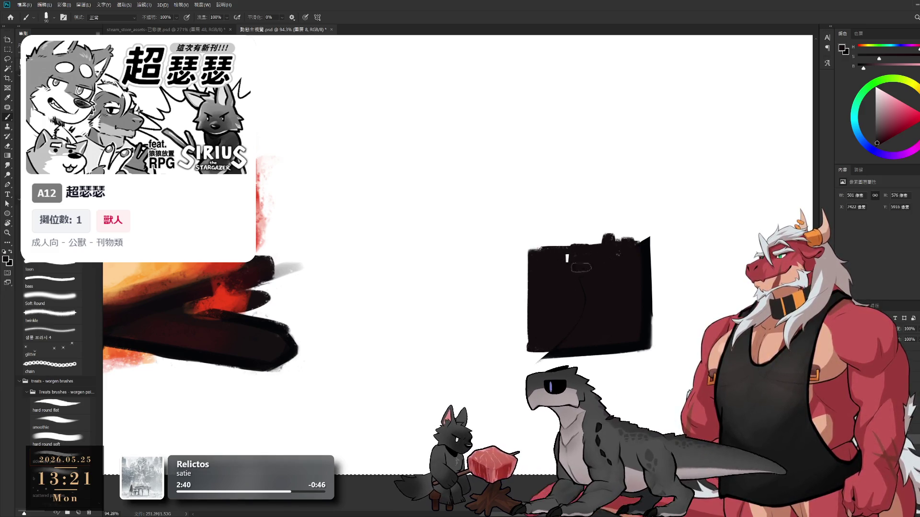
drag(513, 249, 514, 352)
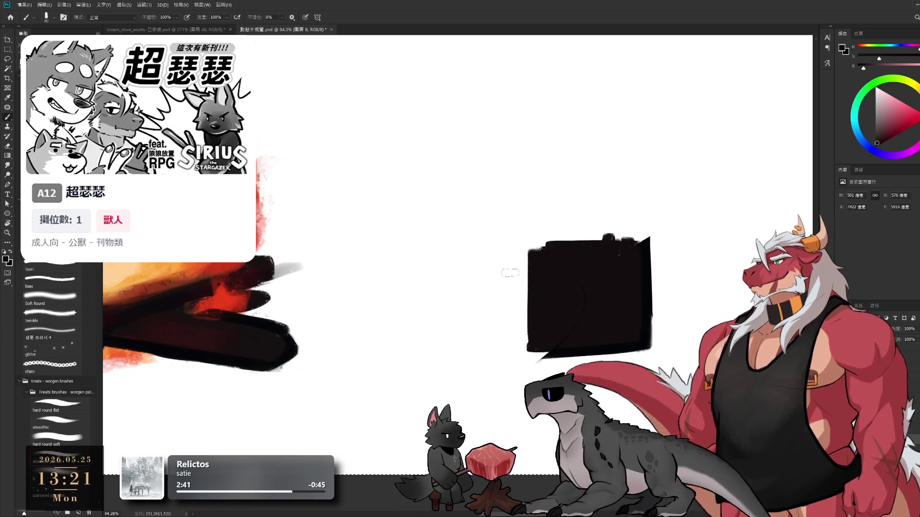
drag(523, 272, 526, 330)
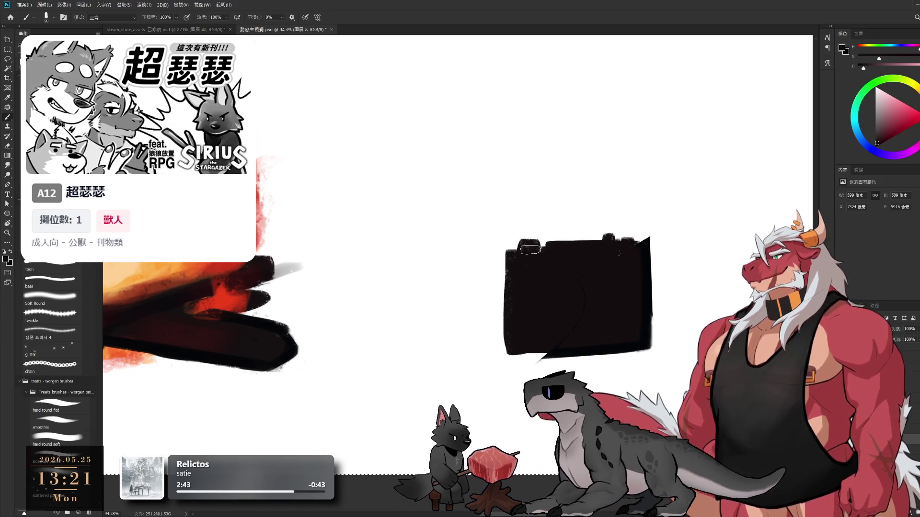
mouse_move(543, 243)
mouse_down()
mouse_move(508, 242)
mouse_move(507, 316)
mouse_up()
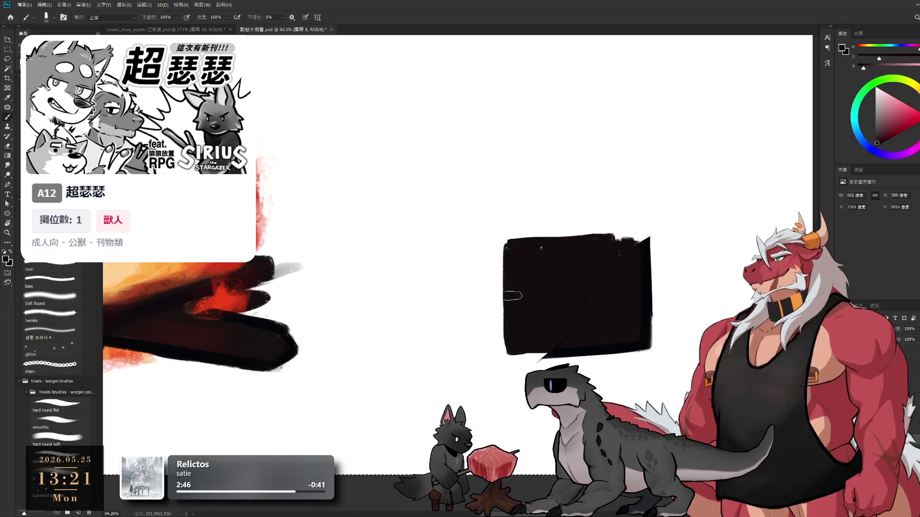
drag(534, 235, 637, 237)
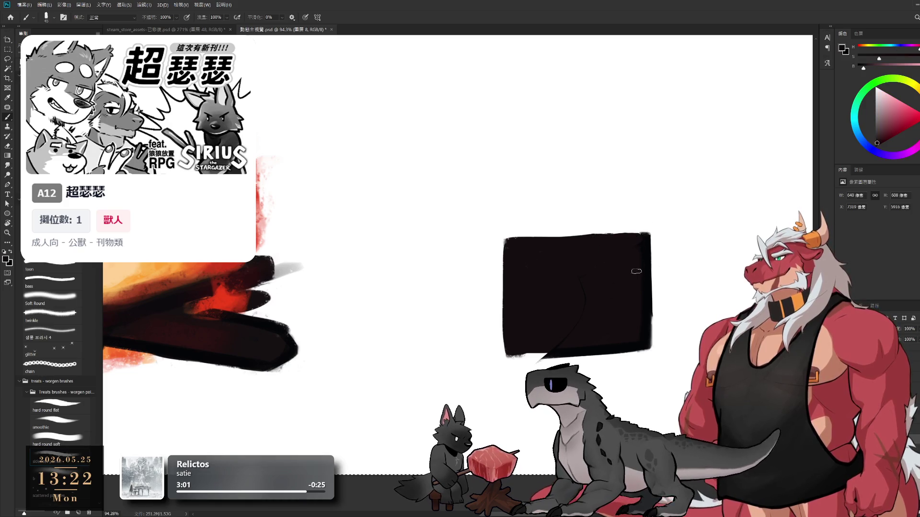
- Extend the block's right edge, switching between Eraser and Brush to tidy it
key(e)
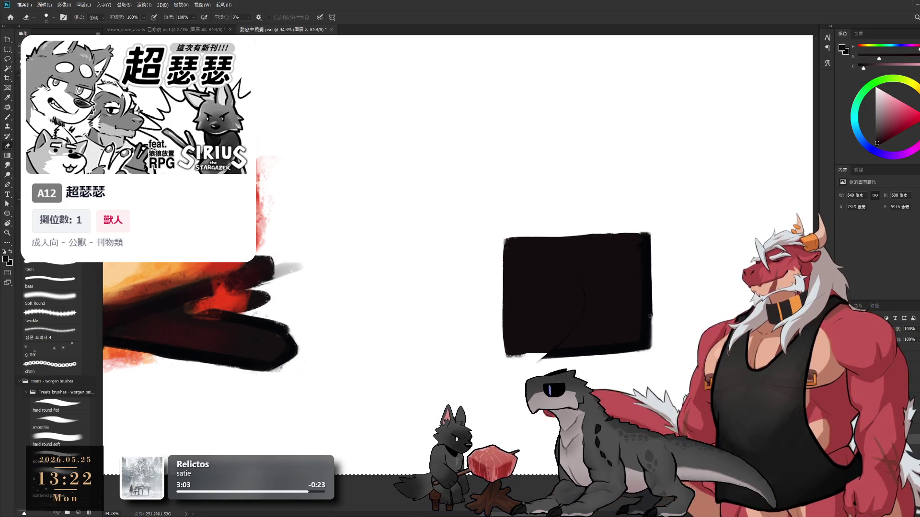
key(b)
drag(652, 287, 646, 342)
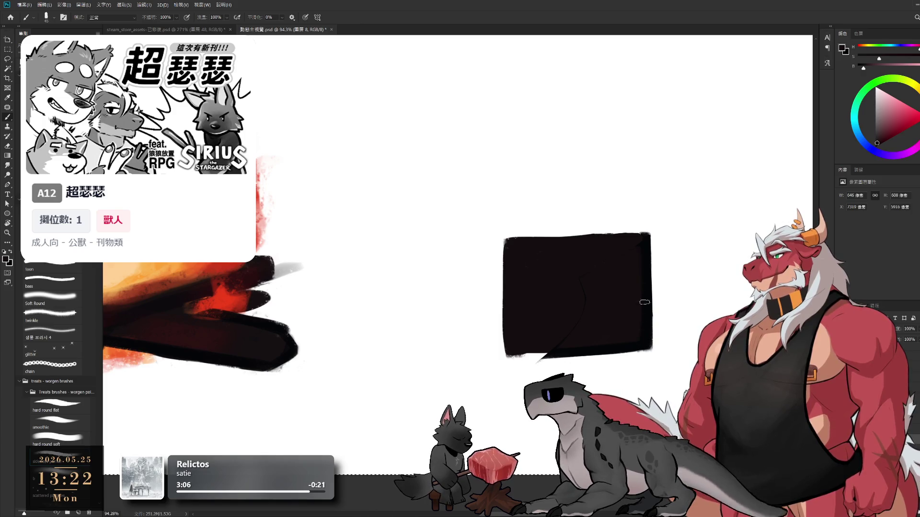
key(e)
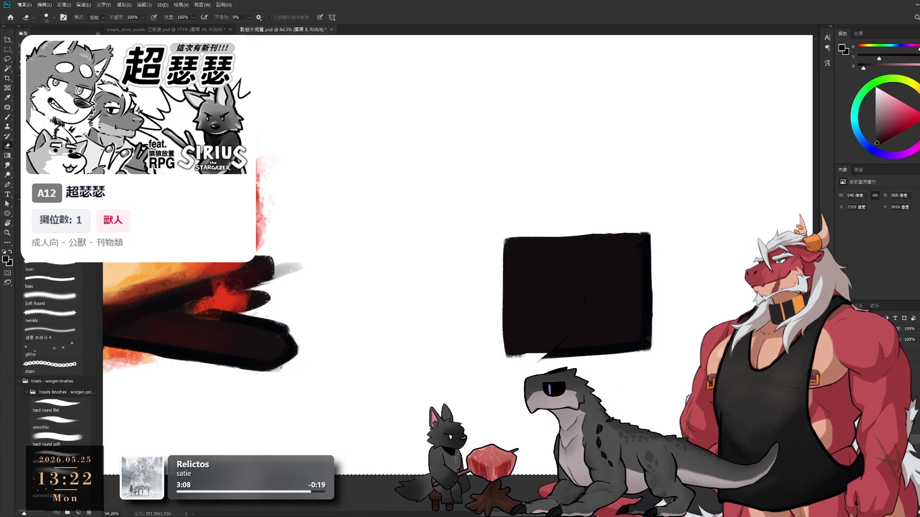
key(b)
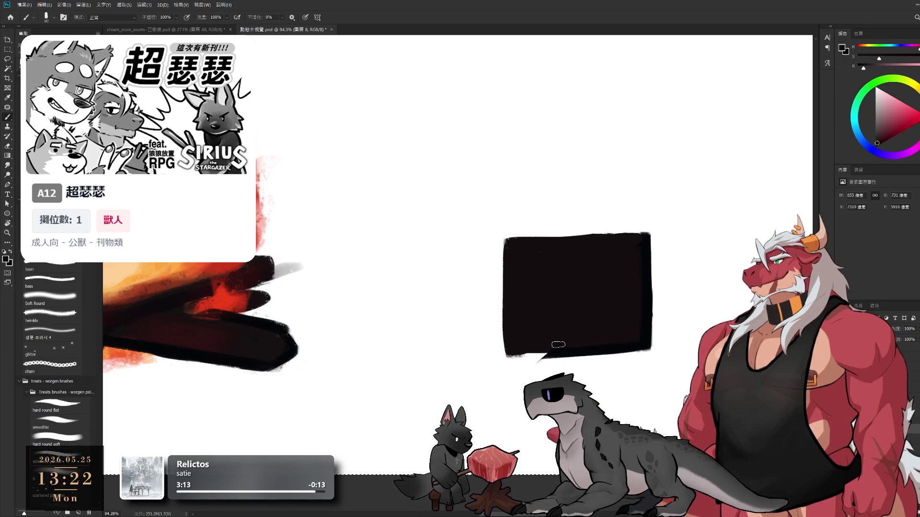
key(r)
mouse_move(558, 341)
mouse_down()
mouse_move(497, 340)
mouse_move(569, 323)
mouse_up()
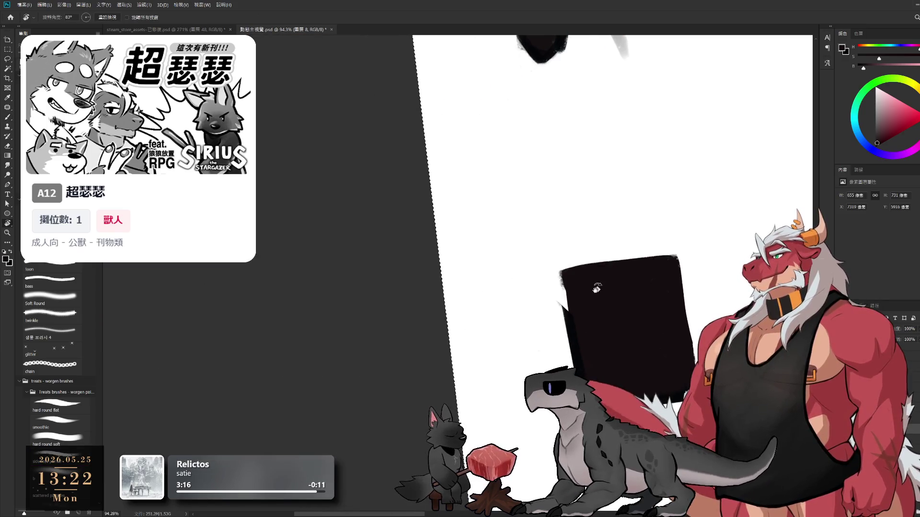
- Resample the dark colour and straighten the rectangle's jagged left edge
alt+click(569, 324)
alt+click(569, 322)
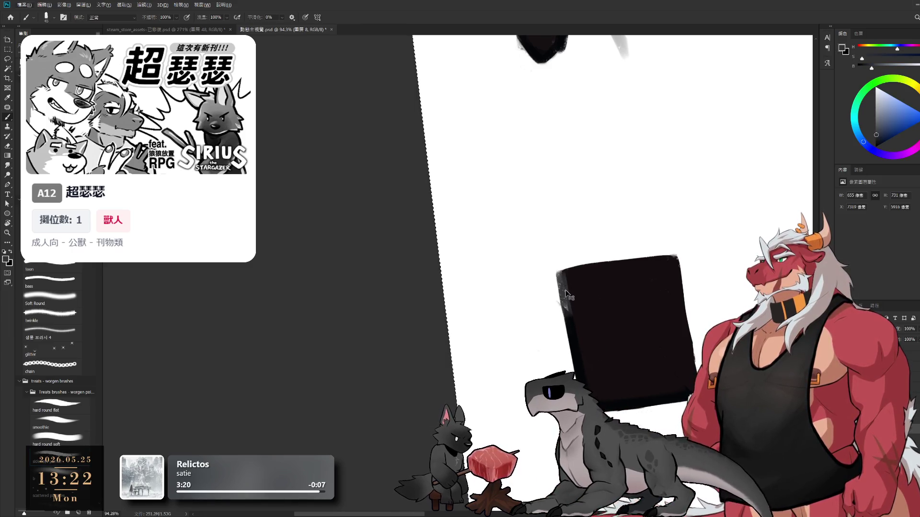
alt+click(571, 322)
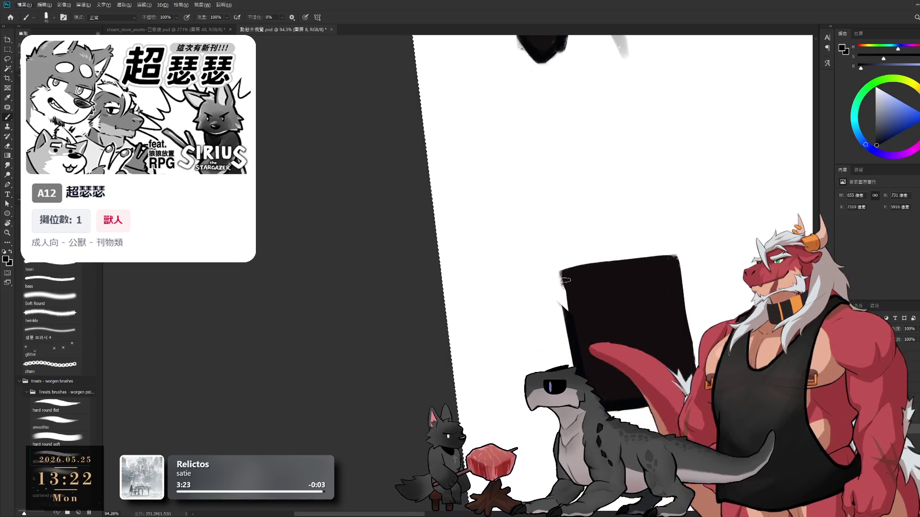
drag(558, 271, 572, 344)
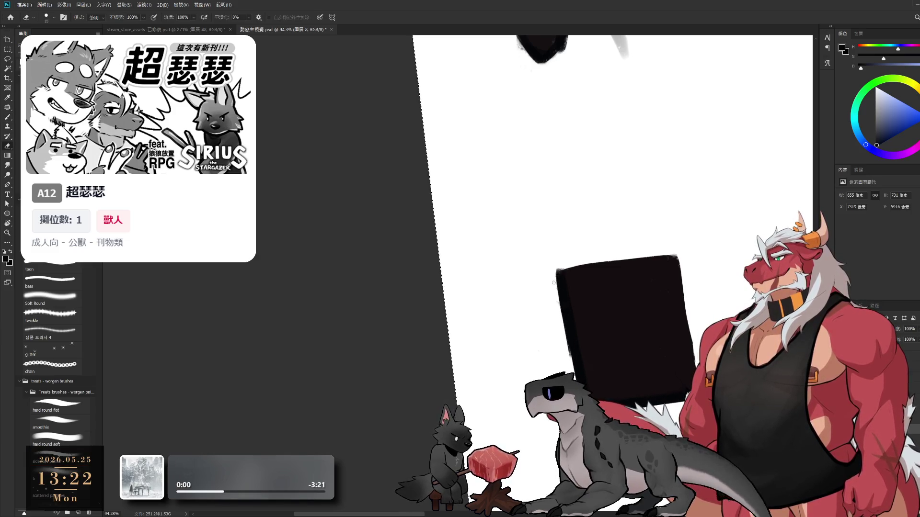
- Enlarge the eraser to size 30, level the canvas rotation, and resample the rectangle's near-black colour
key(e)
key(bracketright)
key(bracketright)
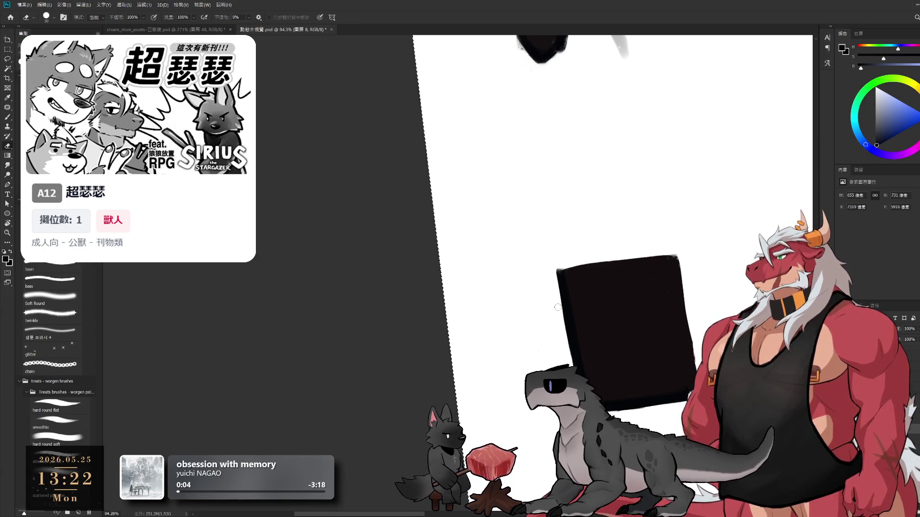
key(r)
mouse_move(557, 325)
mouse_down()
mouse_move(637, 216)
mouse_move(537, 77)
mouse_up()
scroll(565, 254, up, 5)
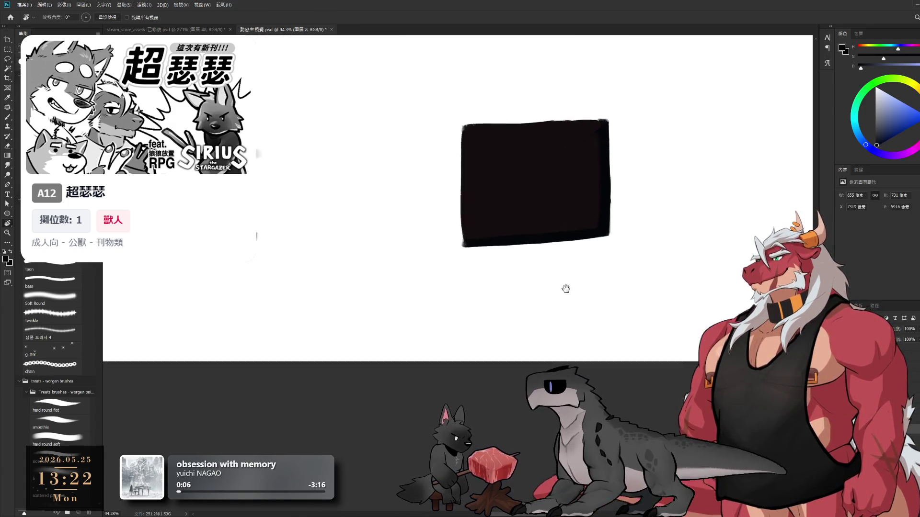
key(b)
alt+click(597, 267)
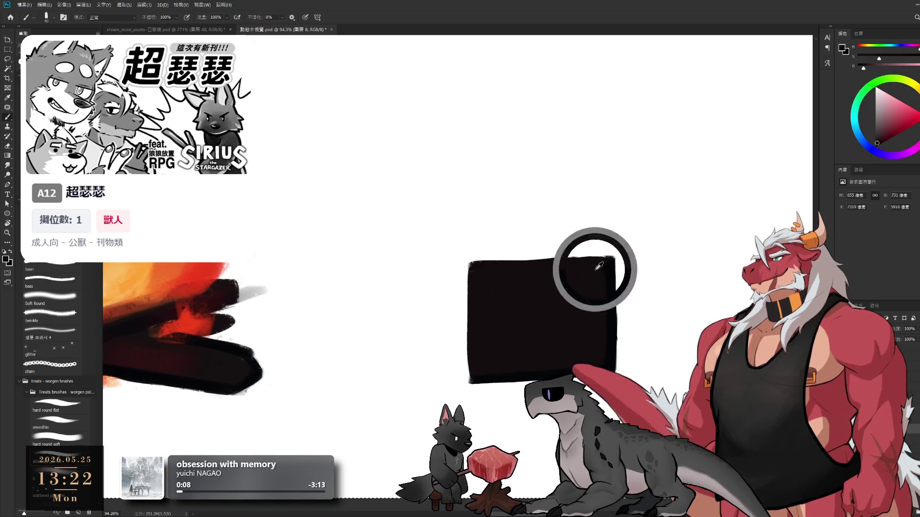
alt+click(609, 297)
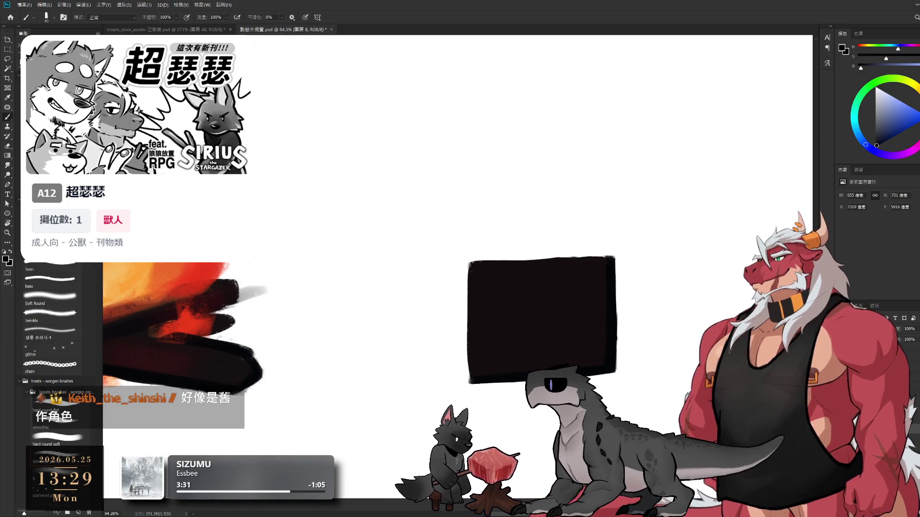
scroll(588, 235, down, 2)
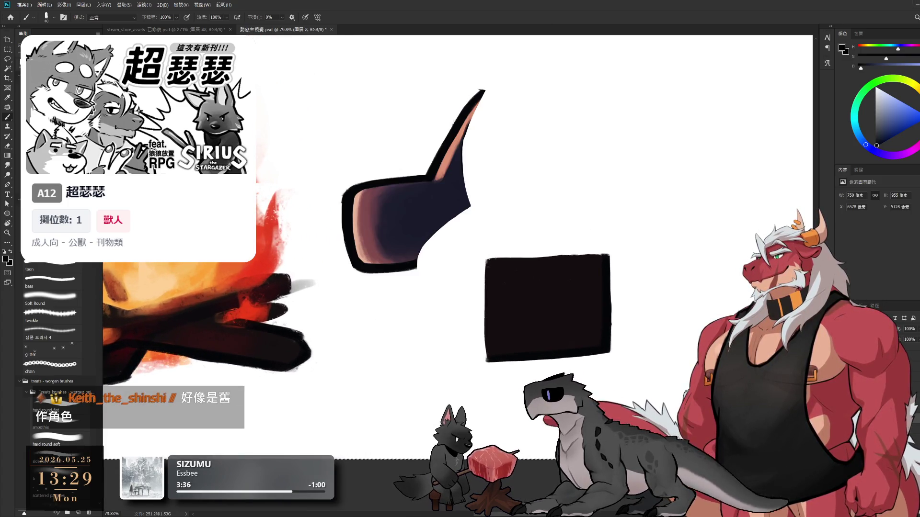
- Return to the empty painting layer and sample a colour from the shape
scroll(596, 345, up, 2)
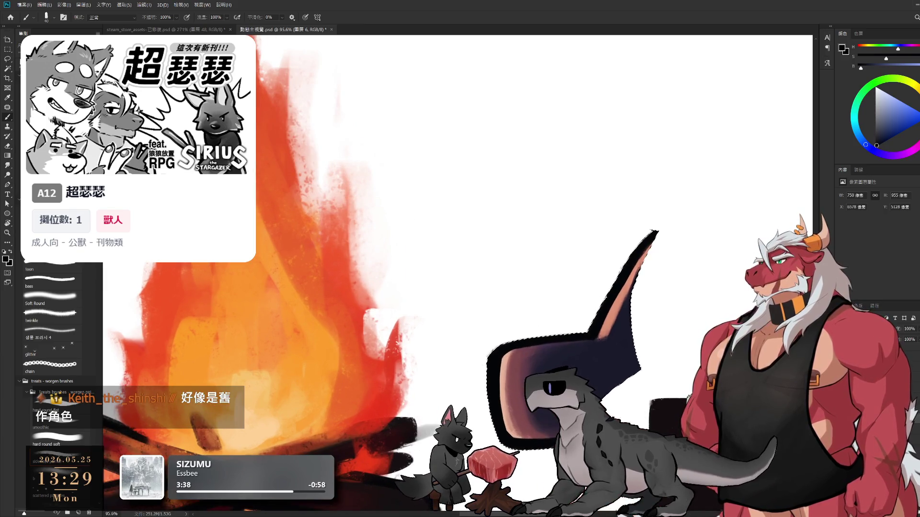
key(ctrl+shift+alt+n)
key(alt+bracketright)
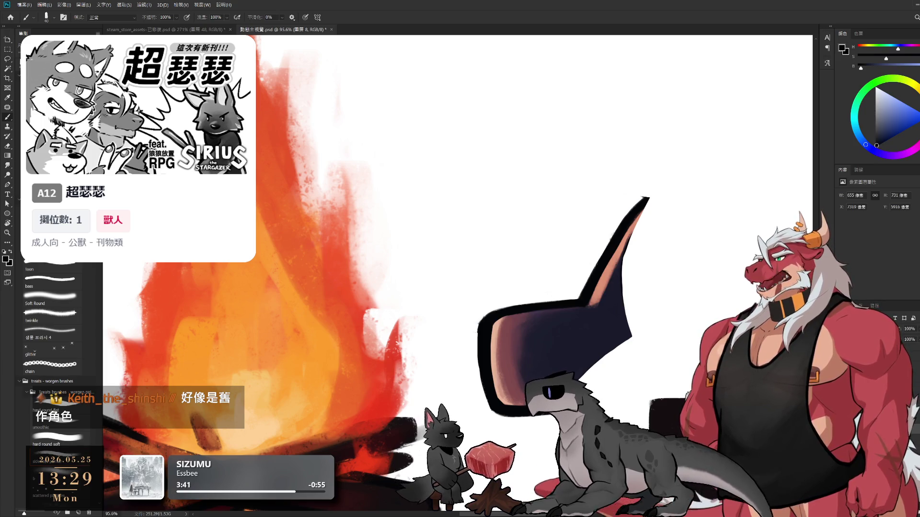
key(alt+bracketleft)
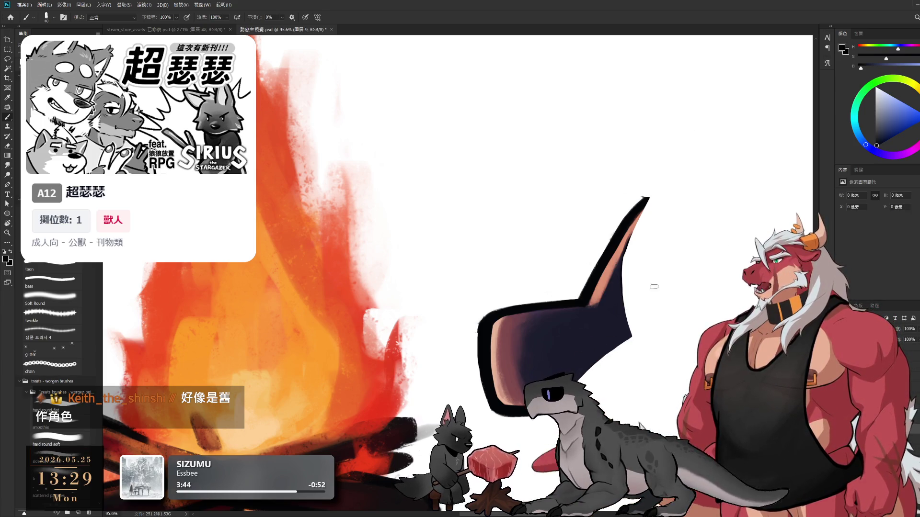
alt+click(602, 326)
- Rotate the view about 99 degrees and paint dark navy along the shape's lower-left edge
key(r)
mouse_move(712, 242)
mouse_down()
mouse_move(527, 455)
mouse_move(408, 464)
mouse_move(595, 293)
mouse_up()
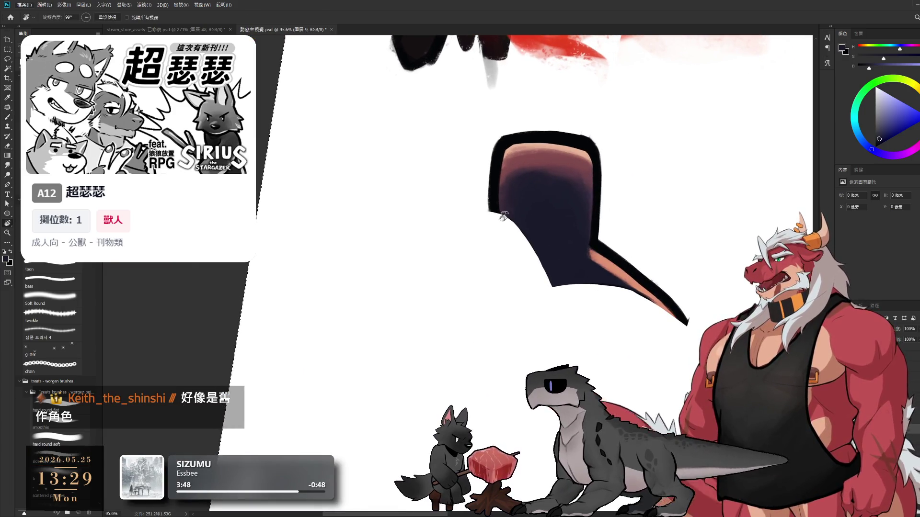
drag(500, 185, 591, 168)
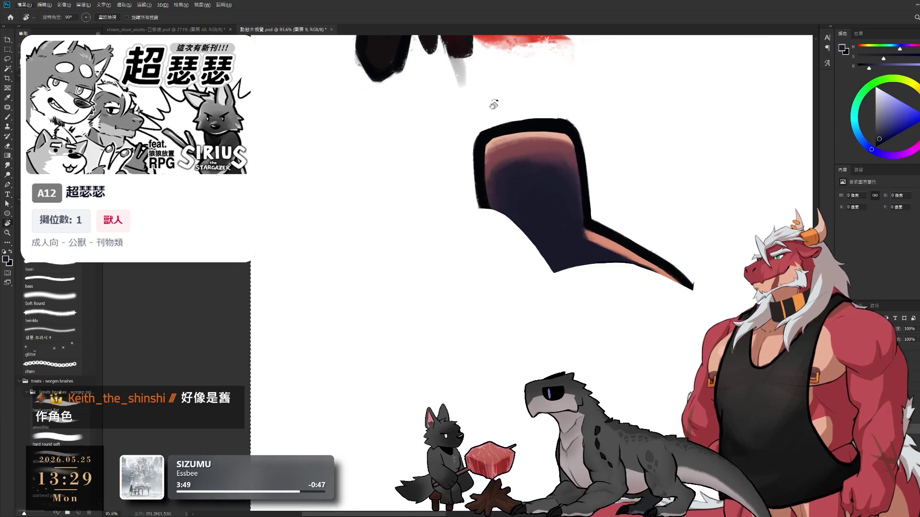
key(b)
drag(570, 207, 530, 308)
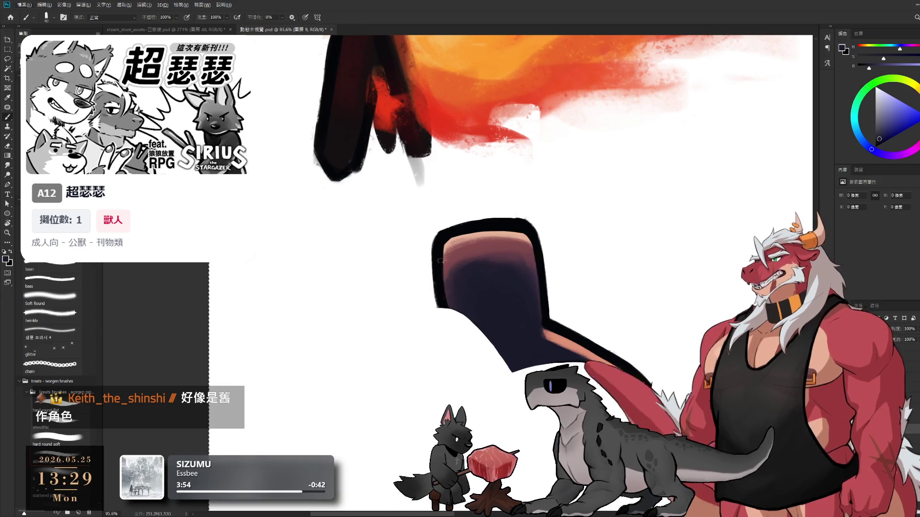
mouse_move(446, 278)
mouse_down()
mouse_move(459, 354)
mouse_move(443, 297)
mouse_move(472, 355)
mouse_move(491, 340)
mouse_move(509, 383)
mouse_move(534, 313)
mouse_move(574, 254)
mouse_up()
- Paint a long dark leg down the shape's left side, undoing unwanted strokes
key(r)
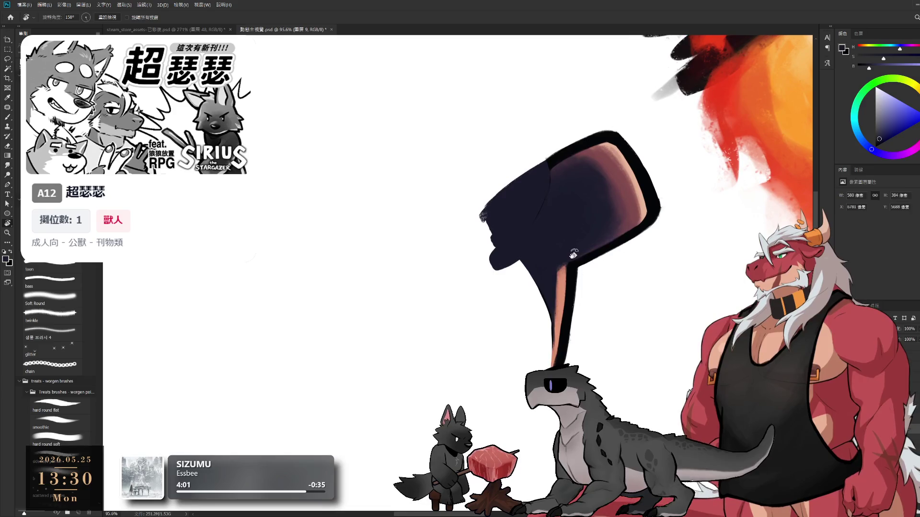
key(b)
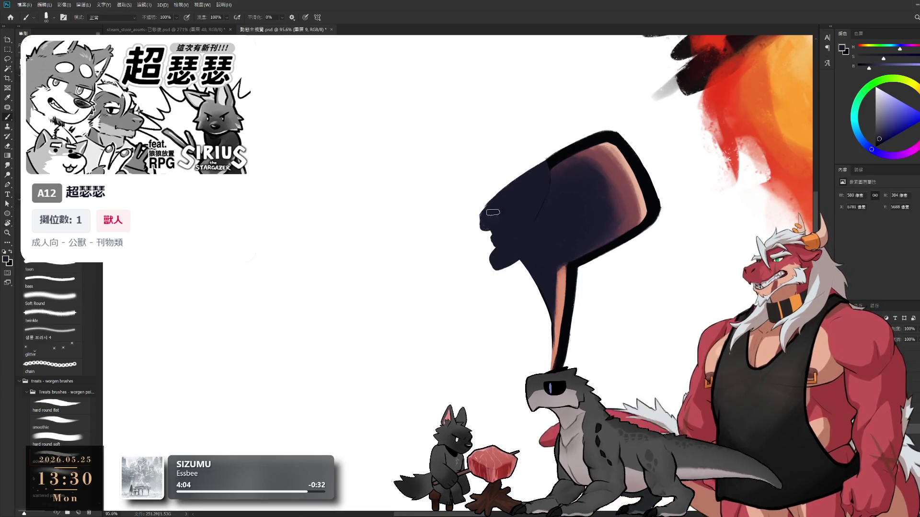
drag(491, 228, 497, 341)
key(ctrl+z)
key(ctrl+z)
mouse_move(494, 225)
mouse_down()
mouse_move(484, 237)
mouse_move(492, 222)
mouse_move(493, 373)
mouse_up()
mouse_move(487, 242)
mouse_down()
mouse_move(502, 292)
mouse_move(506, 383)
mouse_up()
drag(500, 306, 503, 343)
mouse_move(516, 250)
mouse_down()
mouse_move(550, 298)
mouse_move(544, 321)
mouse_move(529, 323)
mouse_up()
key(ctrl+z)
- Repaint the left leg, widen and straighten the left edge, and touch up the bottom
drag(527, 263, 512, 351)
drag(541, 295, 542, 338)
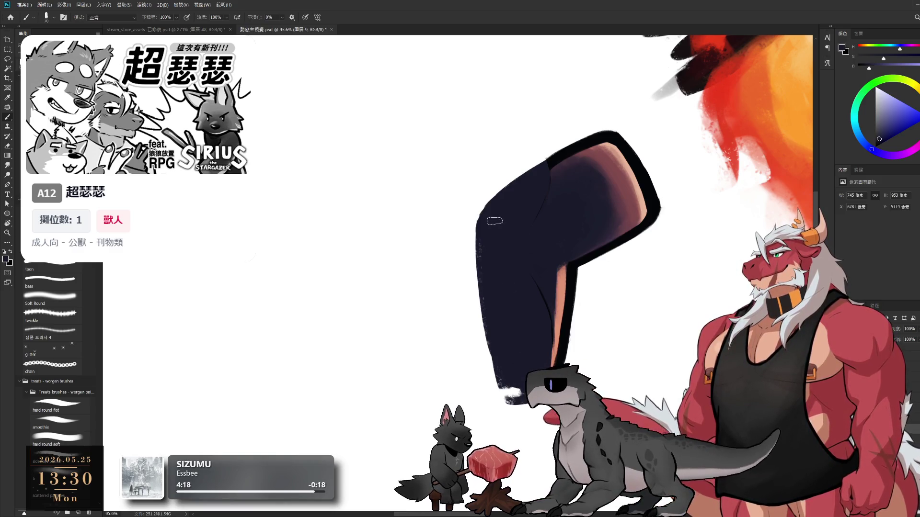
mouse_move(500, 204)
mouse_down()
mouse_move(475, 250)
mouse_move(479, 366)
mouse_up()
drag(477, 282, 472, 368)
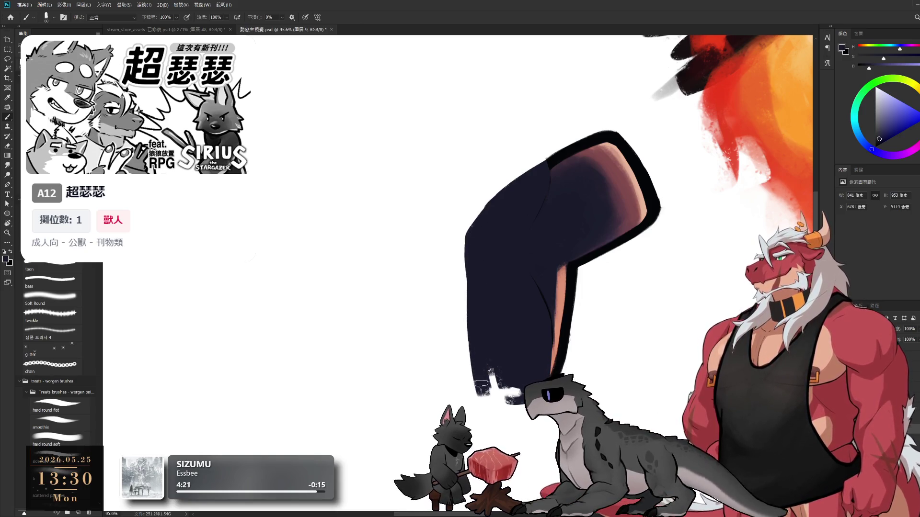
drag(472, 251, 465, 318)
drag(468, 270, 468, 367)
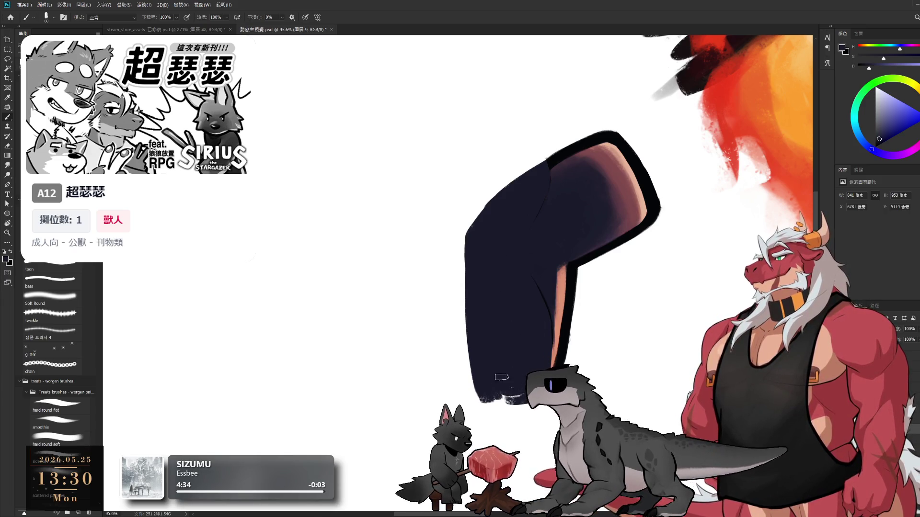
drag(485, 383, 519, 391)
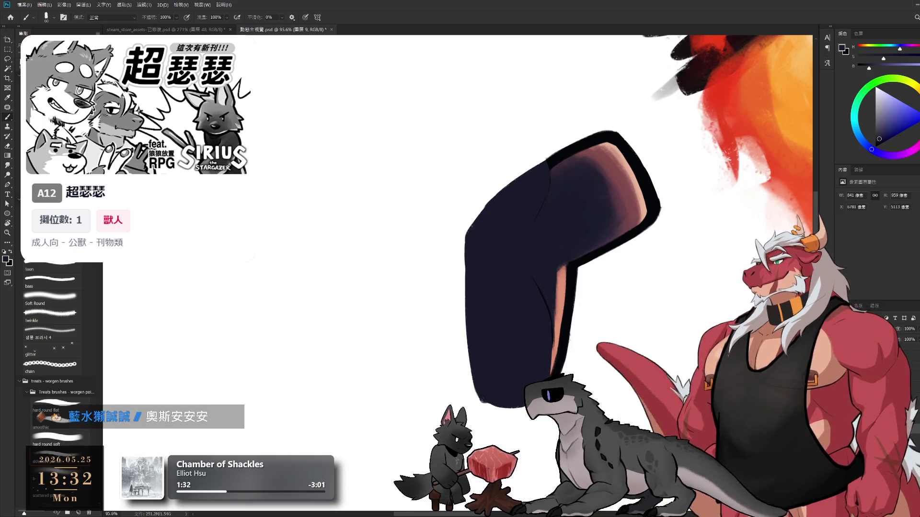
key(alt+bracketleft)
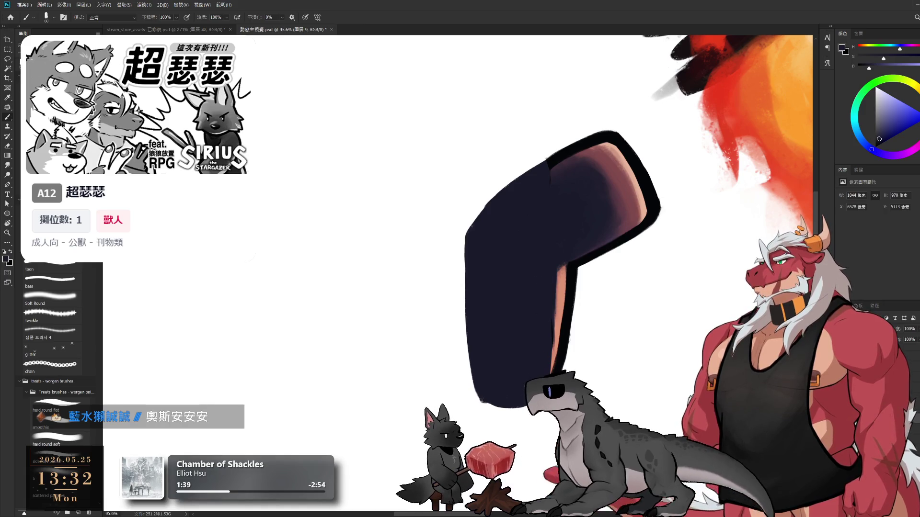
- Fill the Background layer with a sampled mid-grey, then deselect and return to the form's layer
key(alt+comma)
key(i)
key(alt+BackSpace)
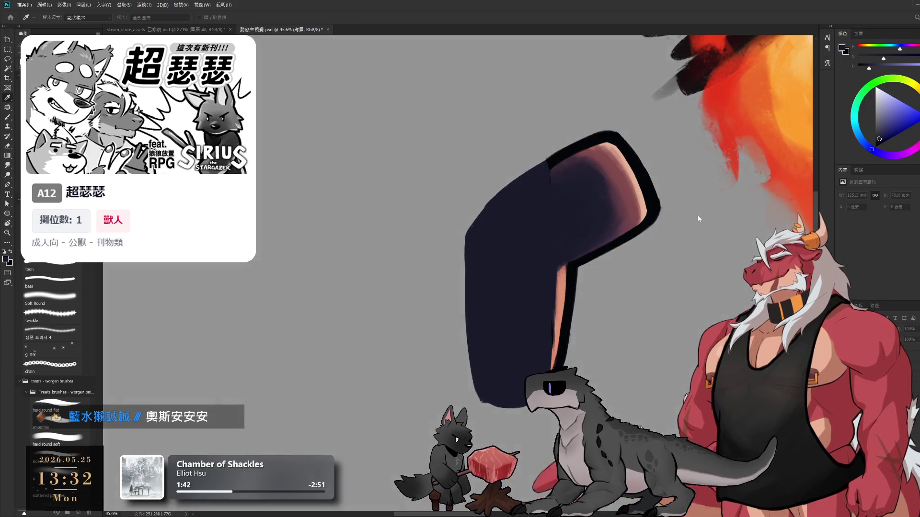
key(b)
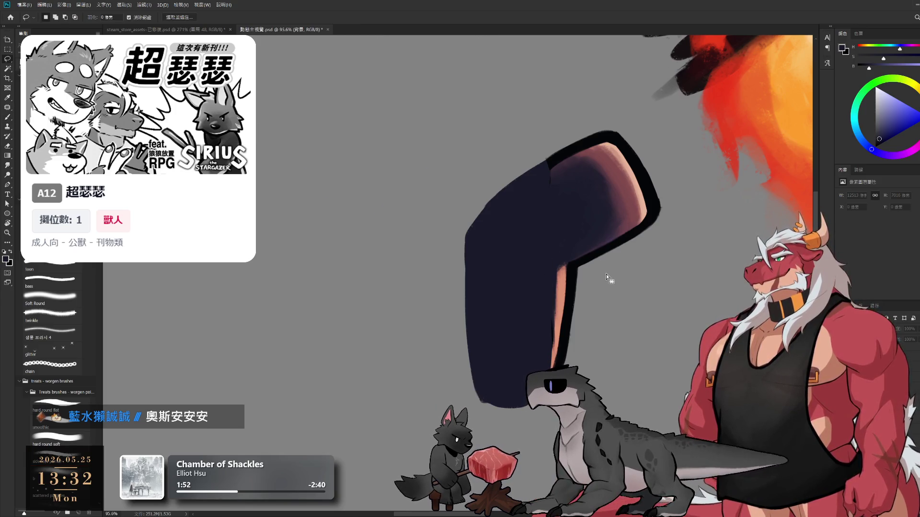
ctrl+click(604, 223)
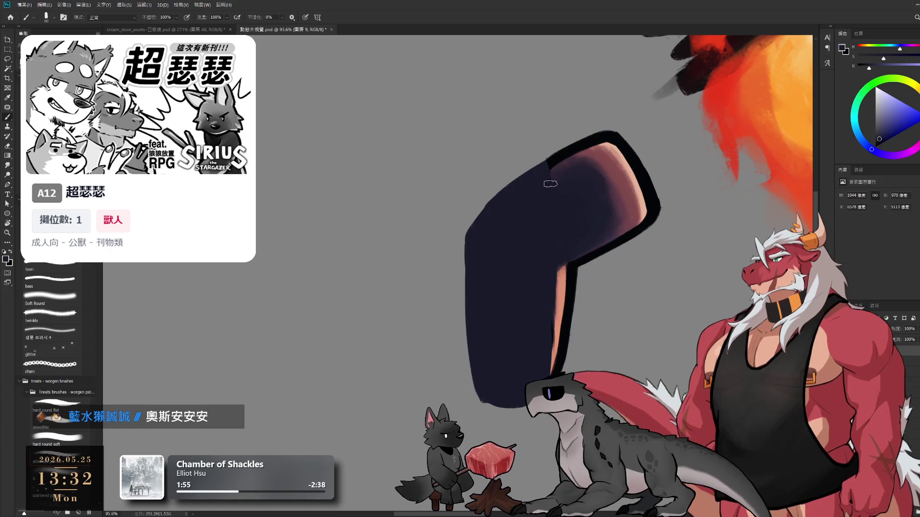
key(r)
mouse_move(536, 185)
mouse_down()
mouse_move(448, 261)
mouse_move(483, 232)
mouse_up()
- Sample a darker colour from the form and try thickening its left outline, undoing the attempts
key(b)
alt+click(479, 206)
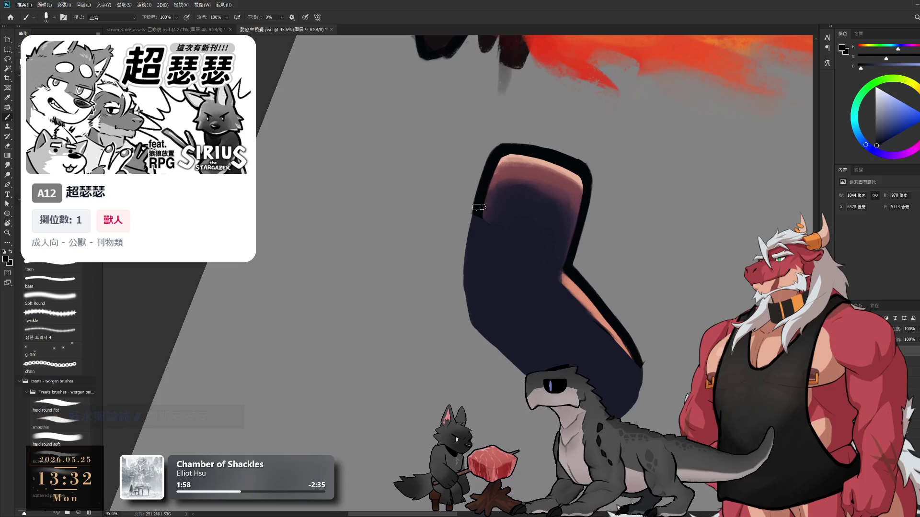
drag(476, 211, 464, 286)
key(ctrl+z)
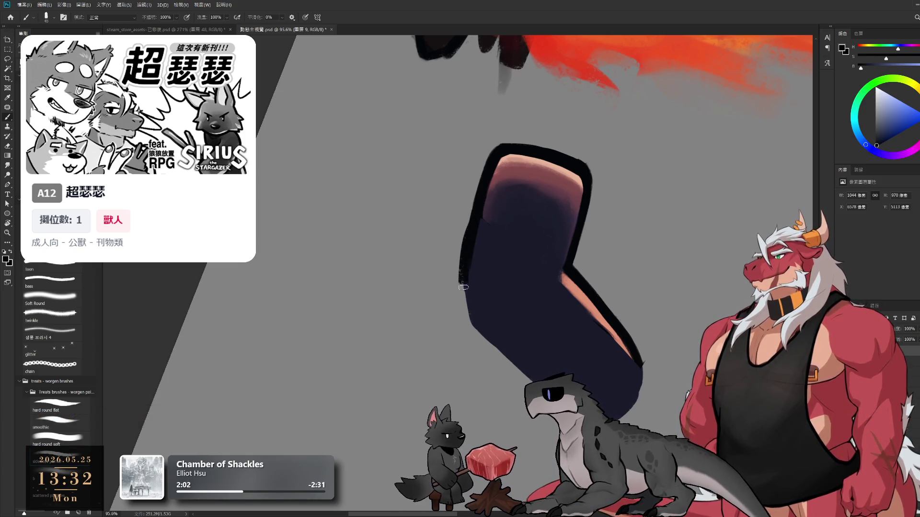
key(ctrl+z)
drag(477, 213, 463, 280)
key(ctrl+z)
mouse_move(481, 201)
mouse_down()
mouse_move(461, 293)
mouse_move(467, 259)
mouse_move(461, 293)
mouse_move(518, 213)
mouse_move(552, 211)
mouse_move(550, 190)
mouse_up()
key(ctrl+z)
key(r)
scroll(479, 194, up, 2)
key(b)
- Redraw the boot's left outline thicker from the upper-left down to the bottom
key(ctrl+z)
drag(487, 182, 468, 249)
key(ctrl+z)
drag(479, 196, 464, 312)
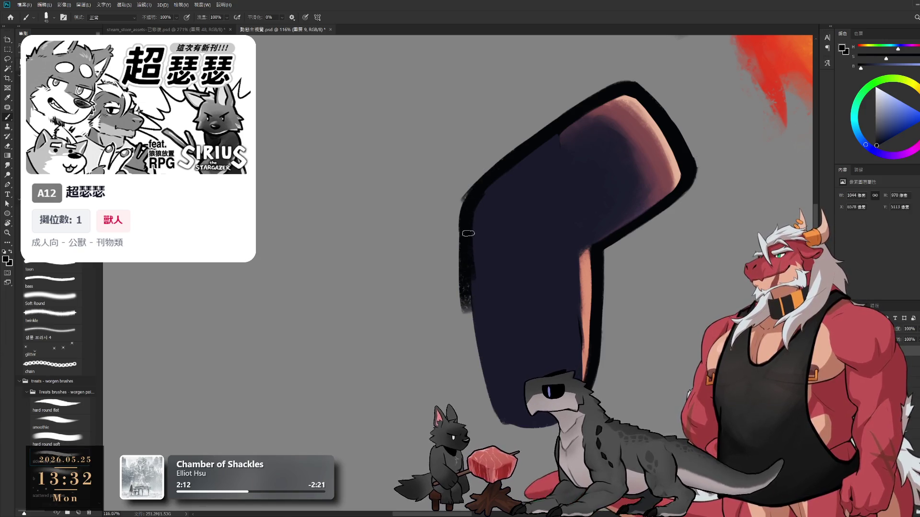
key(ctrl+z)
drag(468, 230, 472, 326)
drag(467, 288, 479, 366)
drag(465, 282, 477, 366)
- Resample the dark outline colour and repaint the left edge darker and wider, then undo it
key(e)
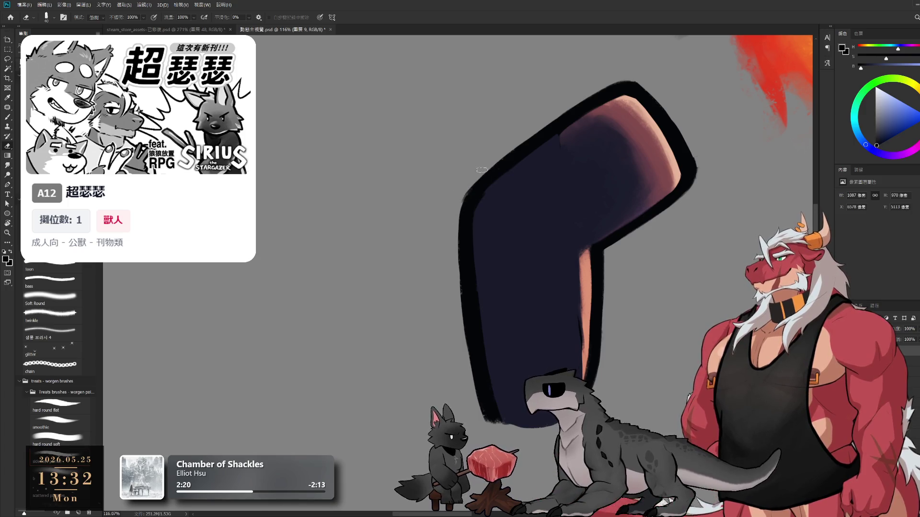
key(b)
alt+click(493, 196)
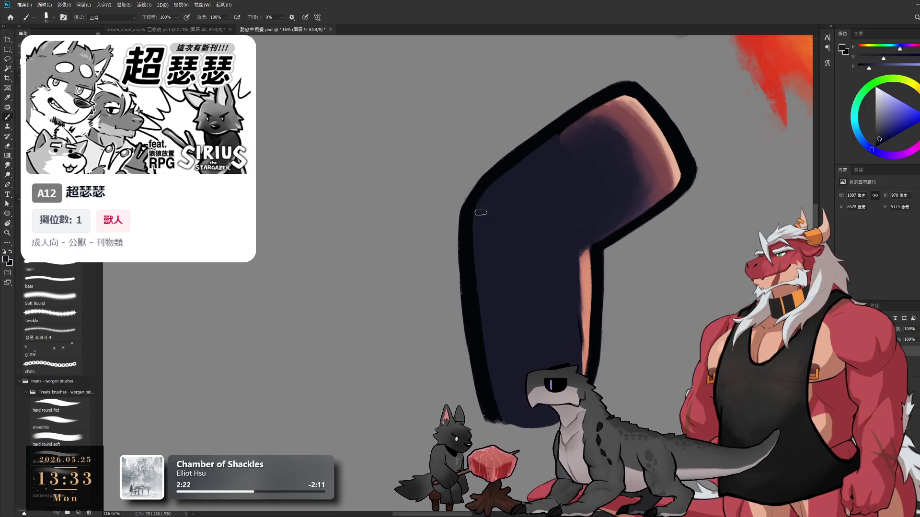
alt+click(480, 192)
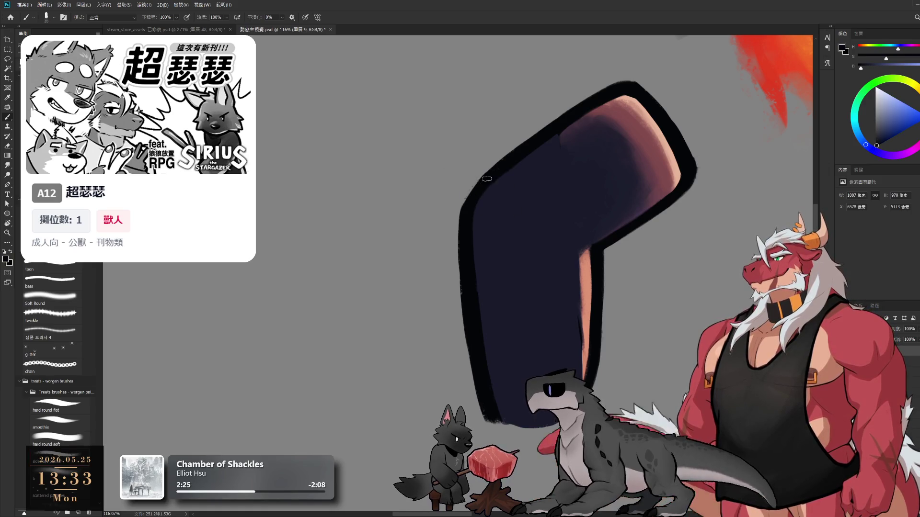
mouse_move(464, 251)
mouse_down()
mouse_move(470, 329)
mouse_move(472, 312)
mouse_up()
key(ctrl+z)
key(ctrl+shift+z)
key(ctrl+z)
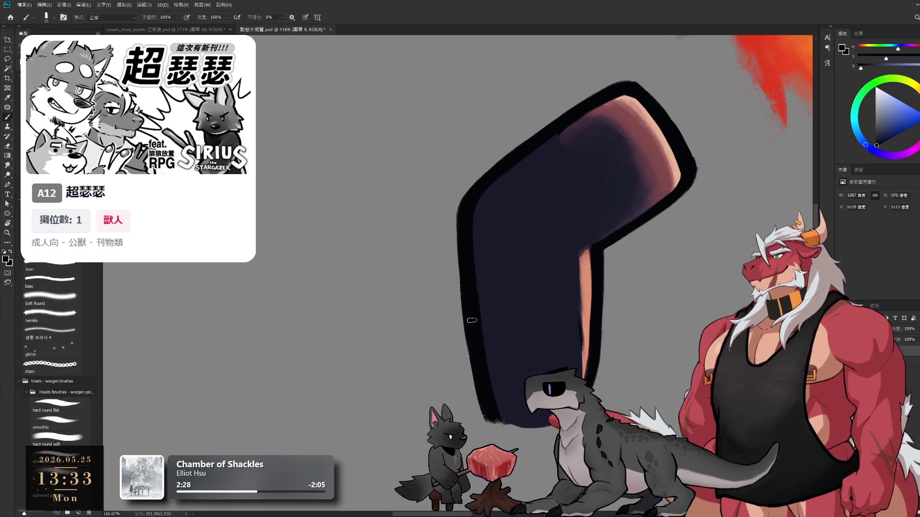
- Sample the dark shape's colour, undo the inner-edge stroke, and turn the shape upright
alt+click(495, 271)
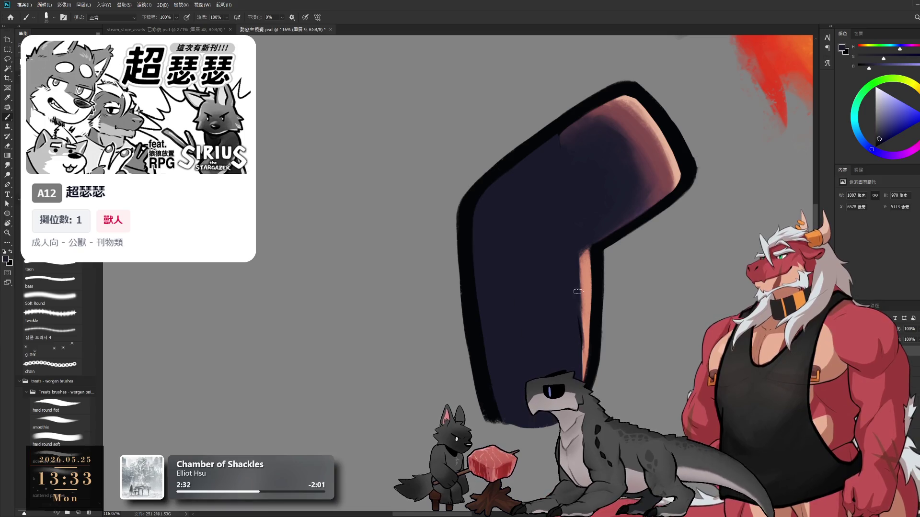
key(ctrl+shift+z)
key(ctrl+z)
key(ctrl+shift+z)
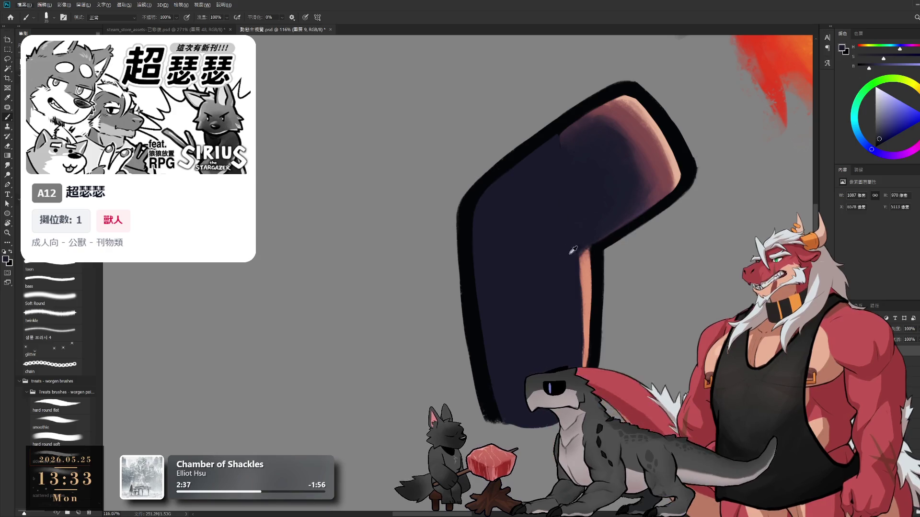
mouse_move(606, 220)
mouse_down()
mouse_move(620, 154)
mouse_move(361, 154)
mouse_move(477, 250)
mouse_up()
- Darken the pinkish shading on the boot's left edge with sampled navy, brush shrunk to 25
alt+click(481, 239)
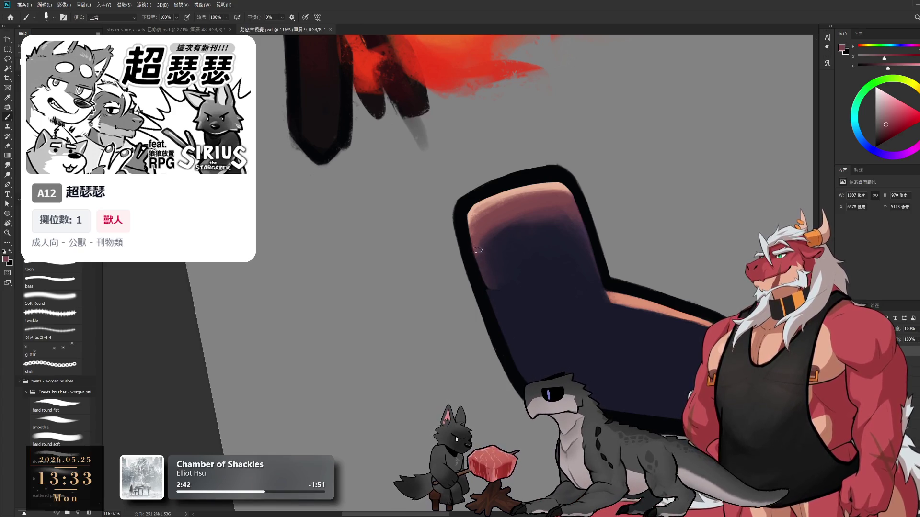
alt+click(522, 288)
mouse_move(500, 306)
mouse_down()
mouse_move(494, 269)
mouse_move(527, 228)
mouse_move(554, 225)
mouse_move(541, 211)
mouse_move(577, 221)
mouse_up()
alt+click(515, 217)
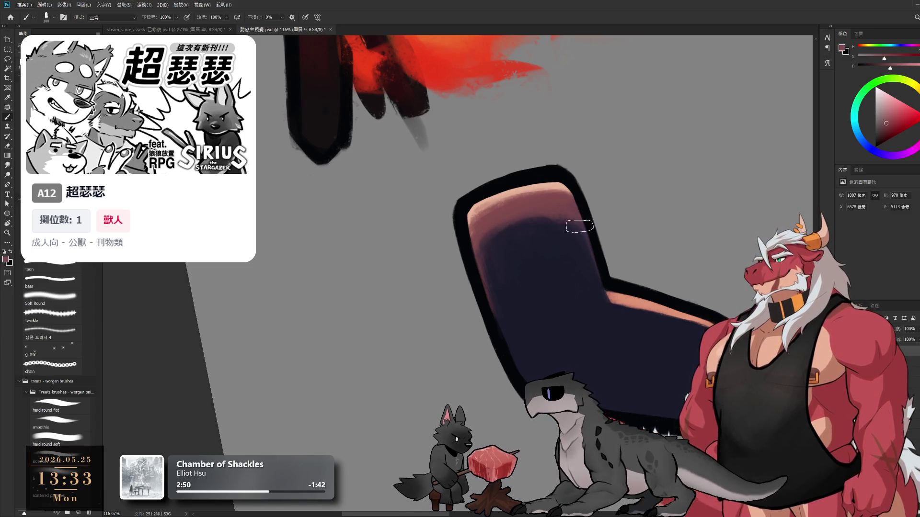
key(bracketleft)
key(bracketleft)
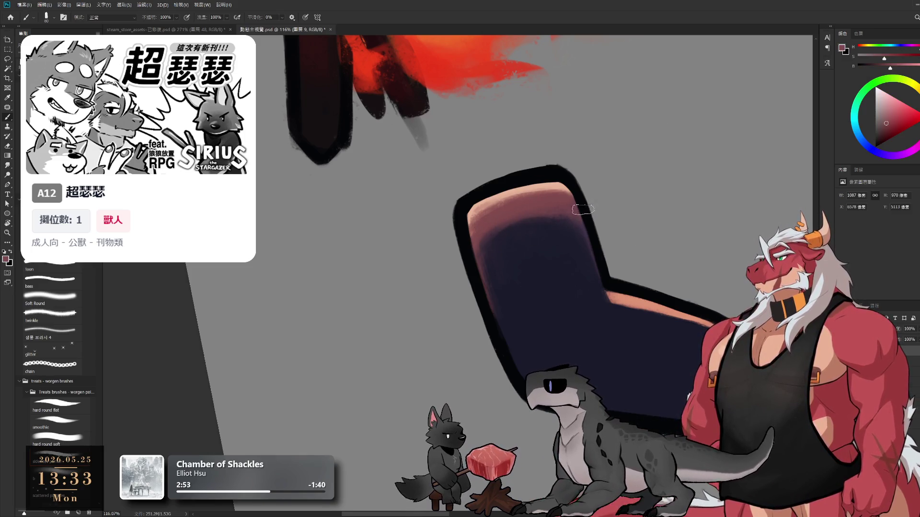
key(r)
mouse_move(593, 241)
mouse_down()
mouse_move(579, 196)
mouse_move(421, 194)
mouse_move(474, 294)
mouse_up()
key(b)
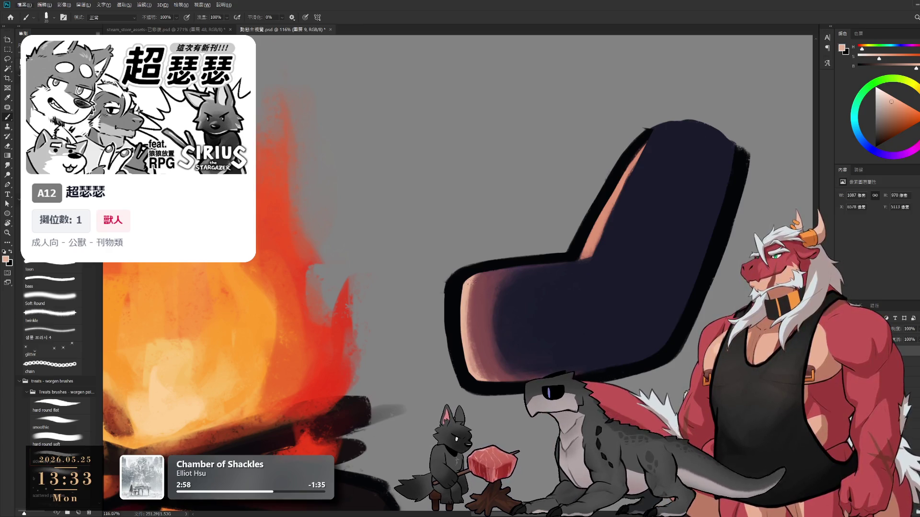
key(bracketleft)
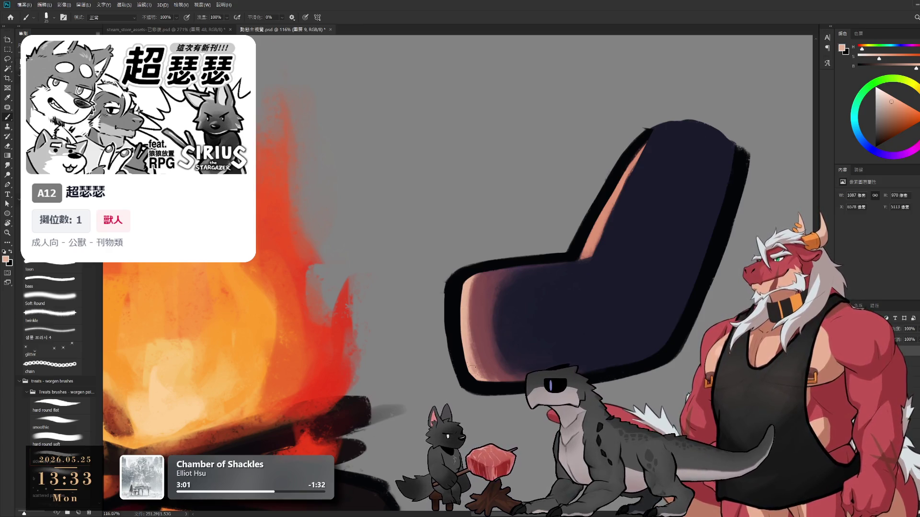
drag(472, 304, 473, 341)
- Erase a little of the lower edge and part of the upper-right dark outline
key(e)
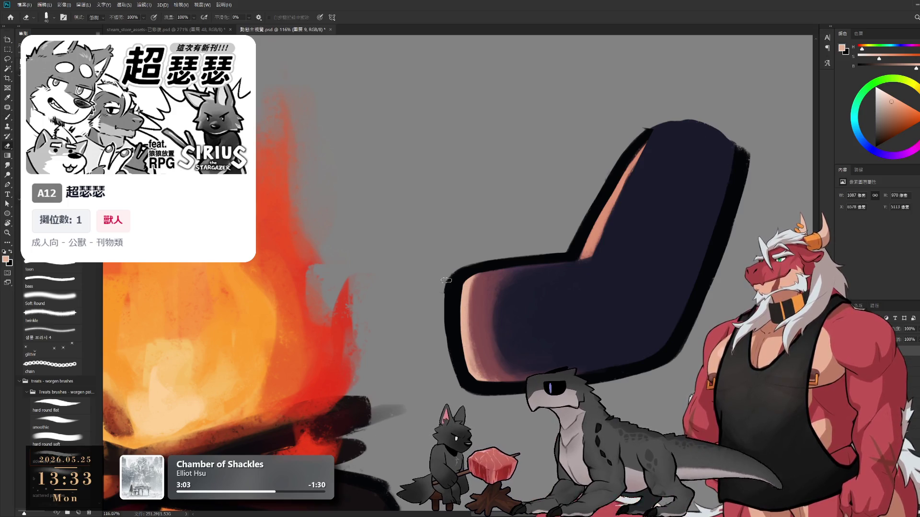
drag(440, 314, 440, 319)
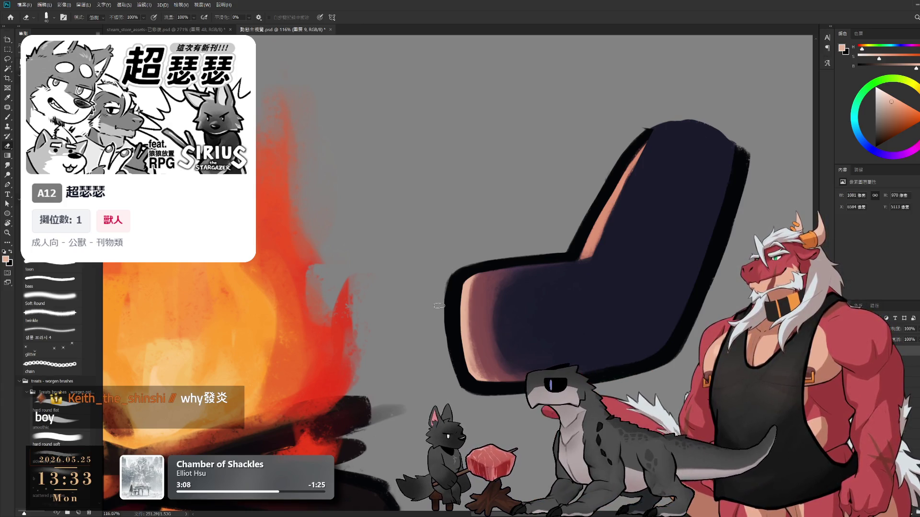
drag(621, 263, 545, 324)
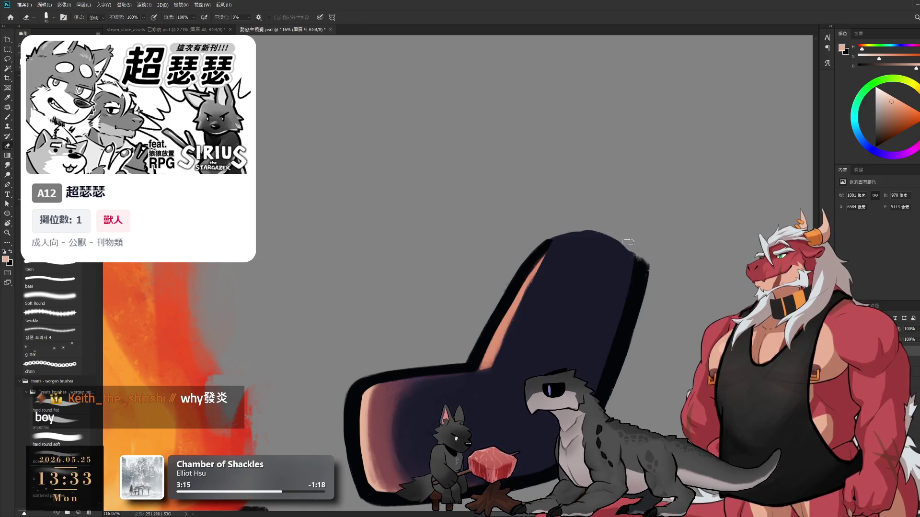
drag(644, 282, 631, 240)
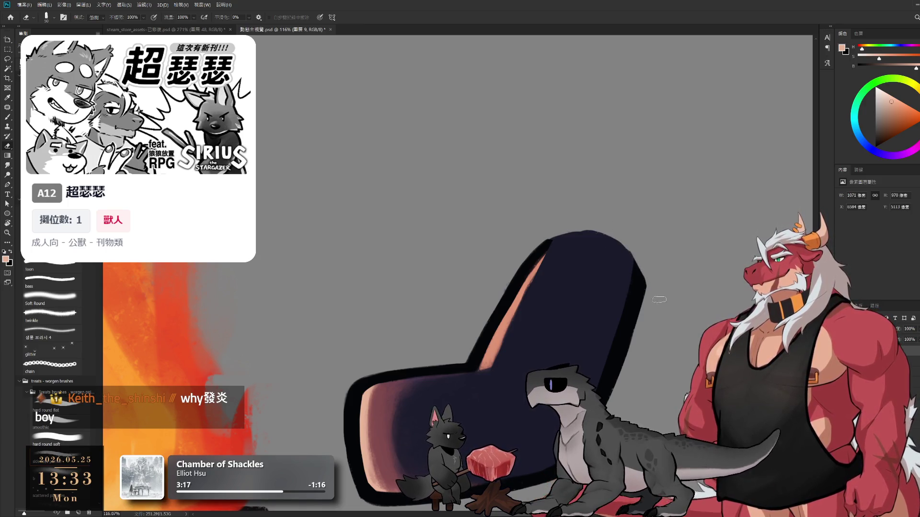
key(b)
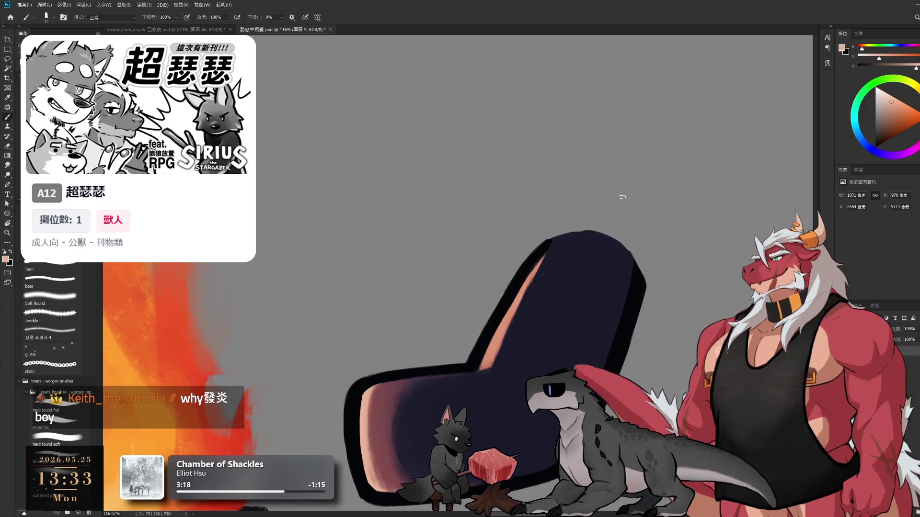
scroll(576, 285, down, 5)
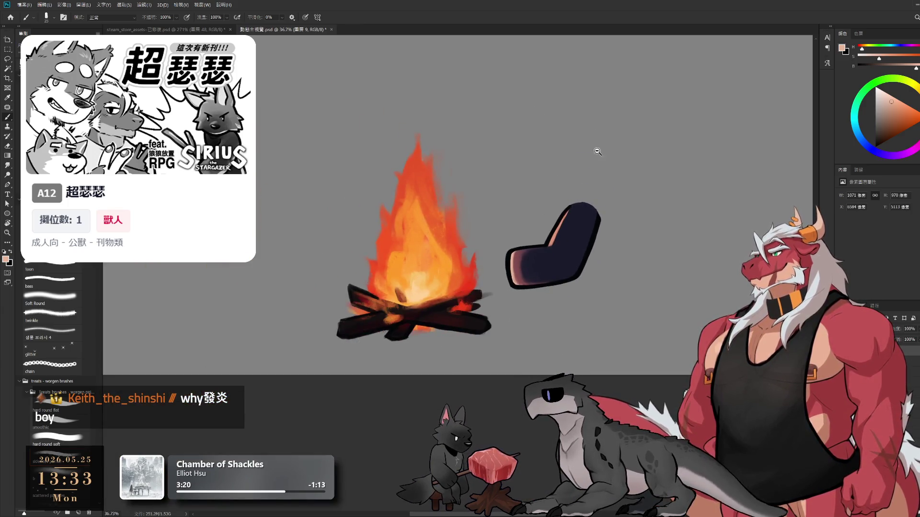
- Paint a peach rim light down the inner edge, then narrow it with dark navy
scroll(579, 237, up, 2)
scroll(579, 238, up, 4)
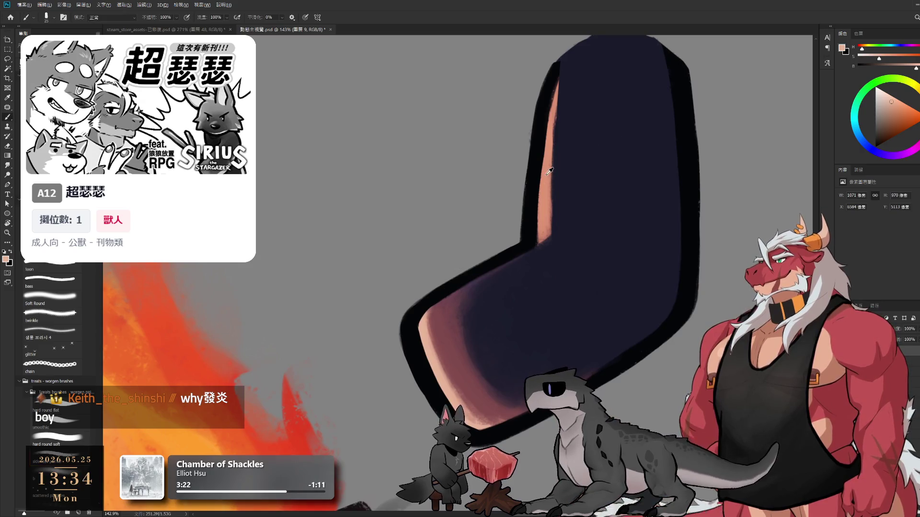
drag(560, 65, 537, 249)
alt+click(576, 112)
drag(570, 60, 558, 124)
drag(558, 77, 549, 242)
key(ctrl+z)
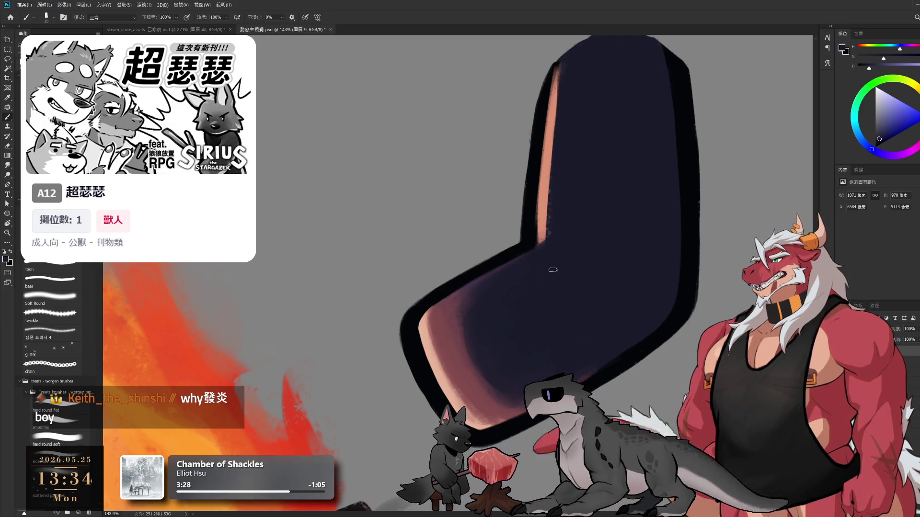
key(ctrl+z)
- Tilt the view and erase a sliver off the boot's right edge
key(r)
drag(570, 118, 693, 193)
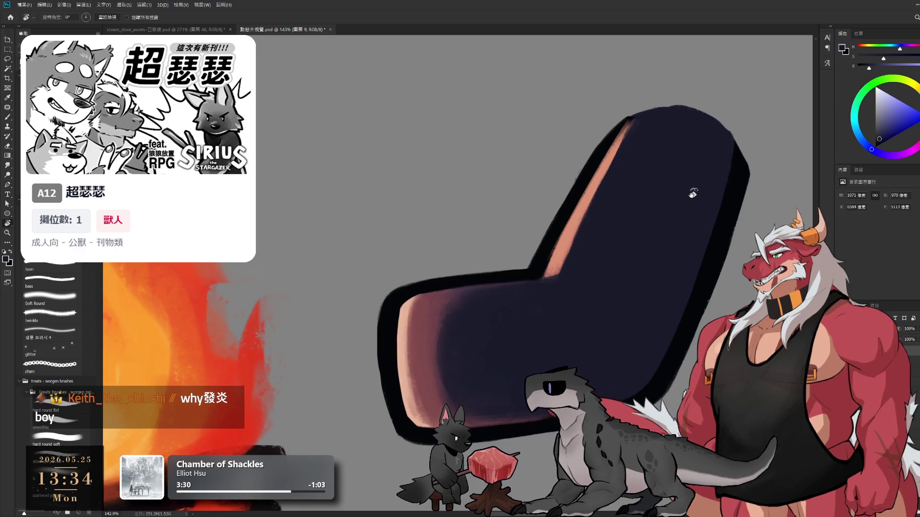
key(e)
mouse_move(749, 207)
mouse_down()
mouse_move(743, 158)
mouse_move(742, 217)
mouse_up()
- Finish trimming the boot's right edge and darken the tall form's left edge and top-left corner
drag(742, 160, 749, 206)
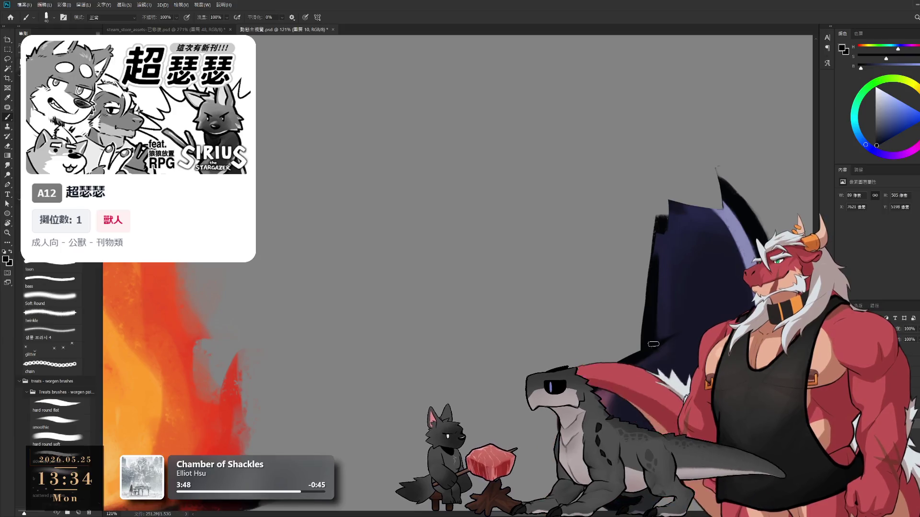
drag(653, 264, 649, 356)
drag(655, 253, 645, 331)
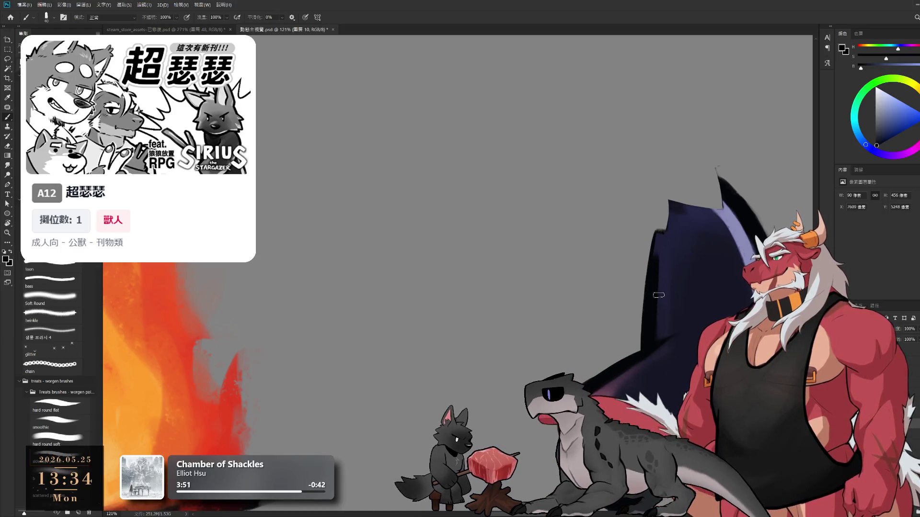
alt+click(676, 231)
drag(671, 206, 669, 269)
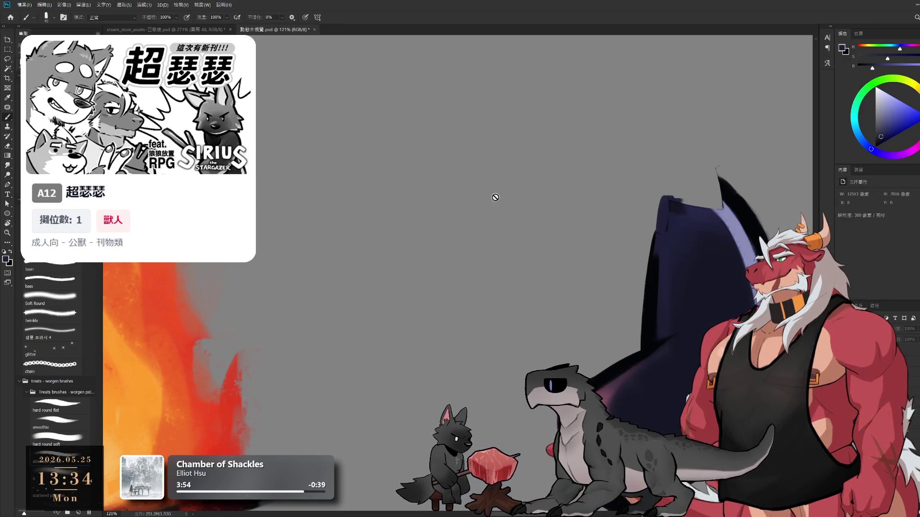
- On the tall form's layer, paint dark purple to fill out and extend its top edge
ctrl+click(669, 229)
mouse_move(667, 268)
mouse_down()
mouse_move(694, 220)
mouse_move(680, 218)
mouse_move(689, 210)
mouse_move(732, 228)
mouse_up()
mouse_move(676, 205)
mouse_down()
mouse_move(729, 201)
mouse_move(683, 192)
mouse_move(662, 271)
mouse_up()
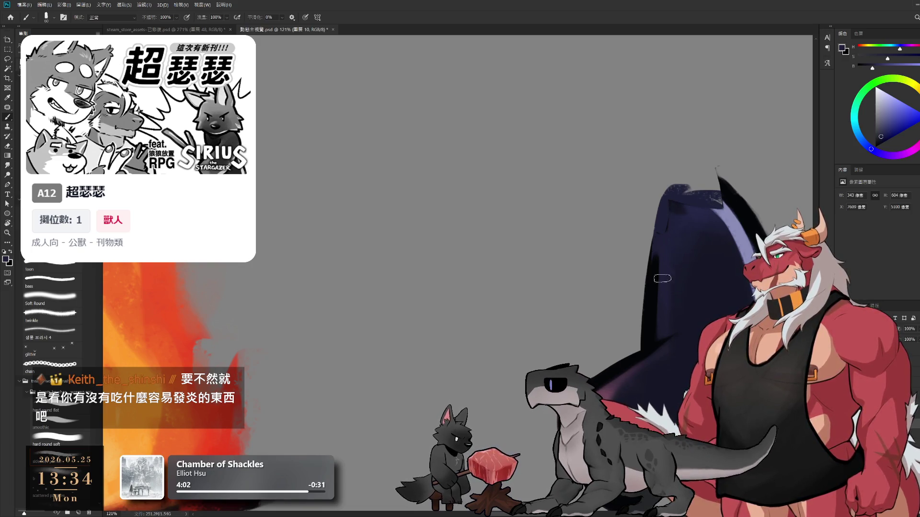
mouse_move(704, 191)
mouse_down()
mouse_move(683, 191)
mouse_move(698, 214)
mouse_move(676, 215)
mouse_move(685, 195)
mouse_up()
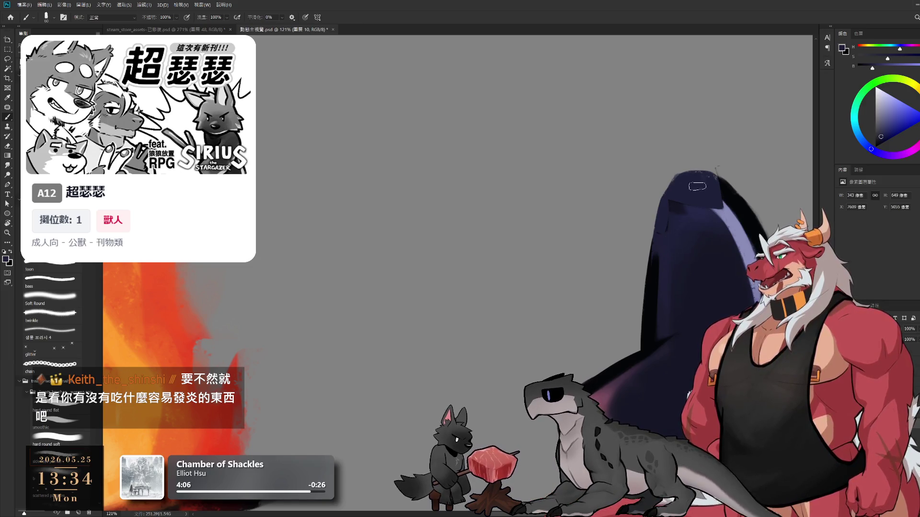
drag(713, 197, 692, 187)
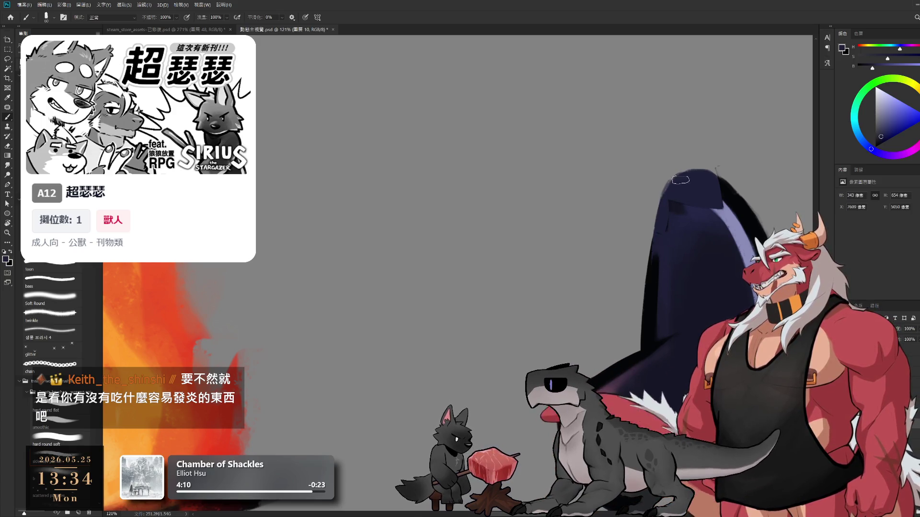
- Tilt the canvas about 11° clockwise and paint a light lavender rim light along the form's top
key(r)
drag(671, 231, 668, 270)
key(b)
alt+click(665, 286)
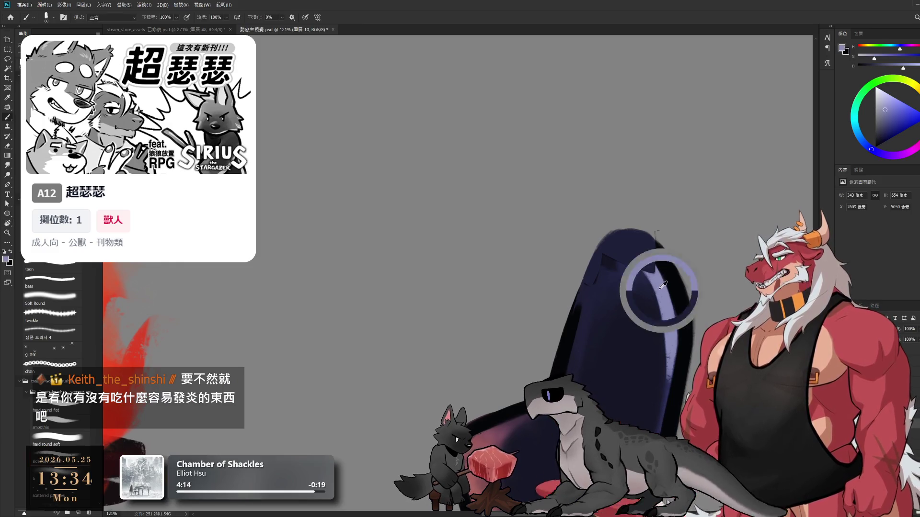
mouse_move(646, 273)
mouse_down()
mouse_move(620, 245)
mouse_move(627, 242)
mouse_up()
- Narrow the lavender highlight with dark purple strokes, then brighten the top edge with finer lavender
alt+click(663, 270)
mouse_move(659, 271)
mouse_down()
mouse_move(632, 230)
mouse_move(620, 227)
mouse_up()
mouse_move(647, 256)
mouse_down()
mouse_move(613, 224)
mouse_move(631, 259)
mouse_up()
key(bracketleft)
alt+click(623, 249)
mouse_move(613, 227)
mouse_down()
mouse_move(653, 264)
mouse_move(627, 233)
mouse_up()
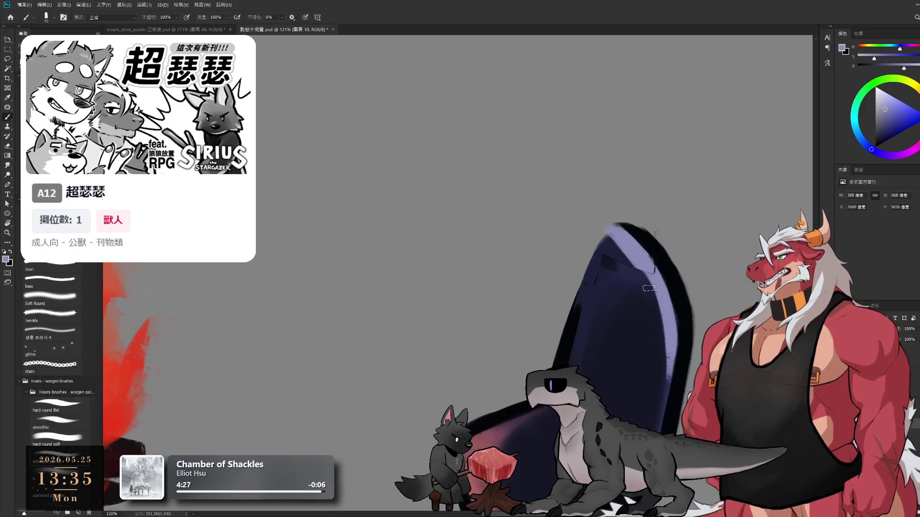
- Switch the active layer, resample the form's dark navy, and readjust the brush size
key(alt+bracketleft)
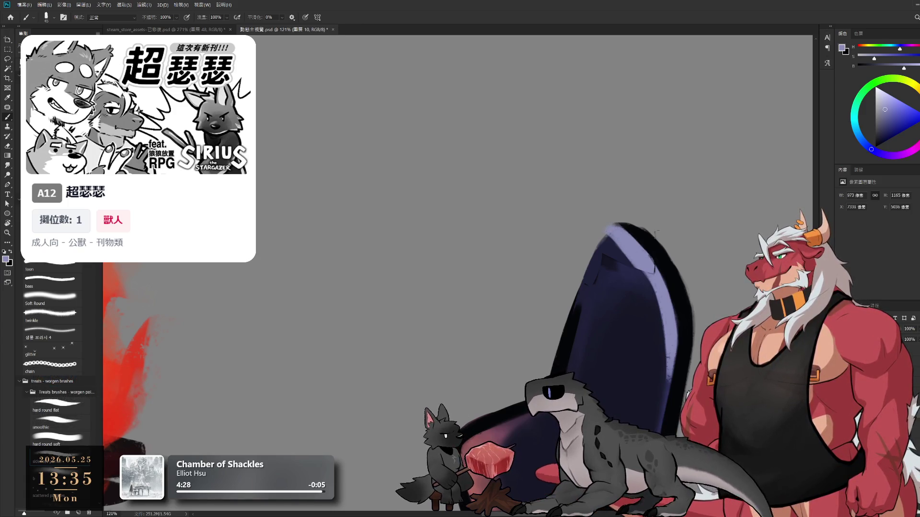
key(bracketleft)
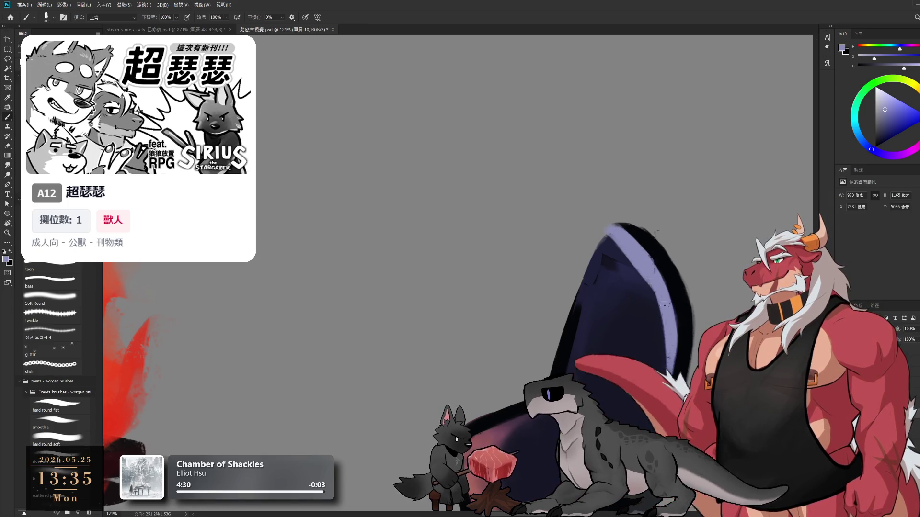
alt+click(608, 264)
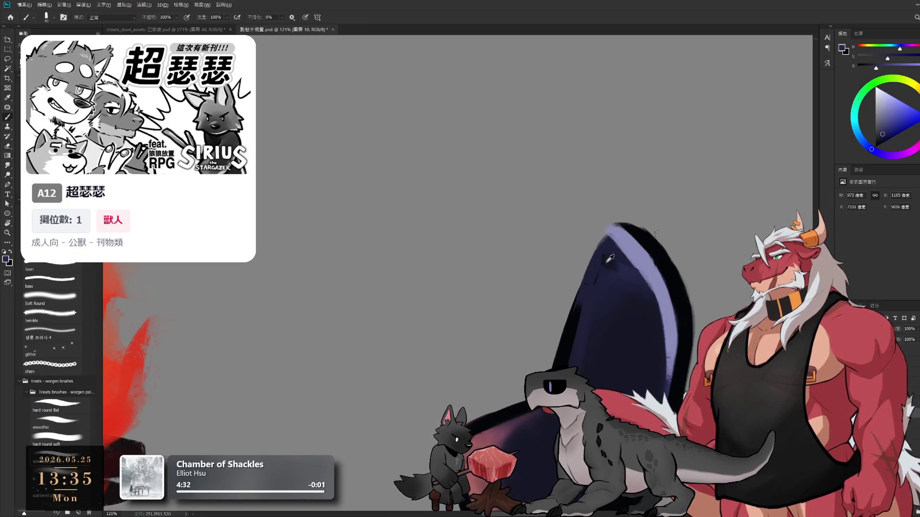
alt+click(609, 247)
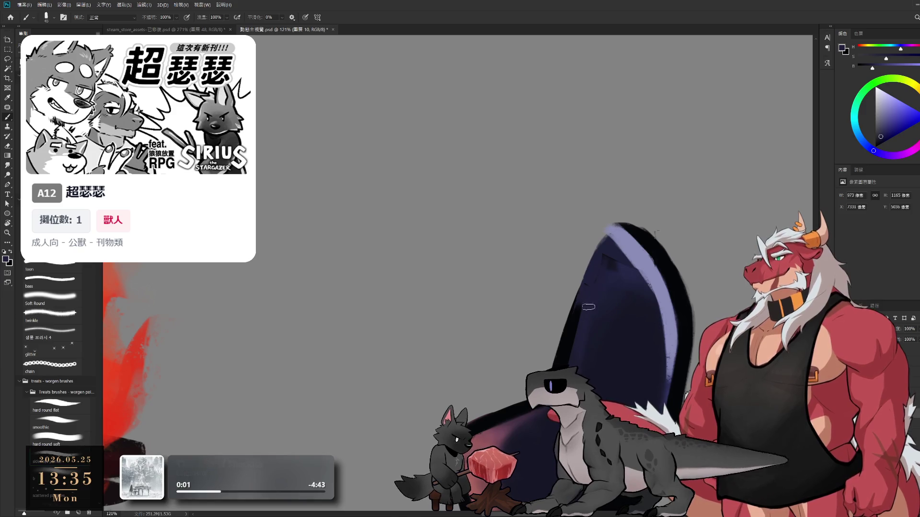
key(bracketright)
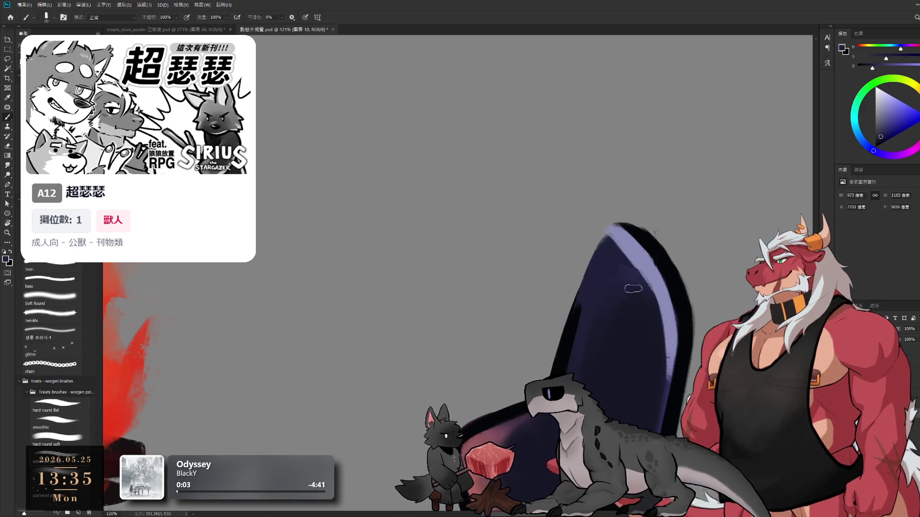
key(bracketright)
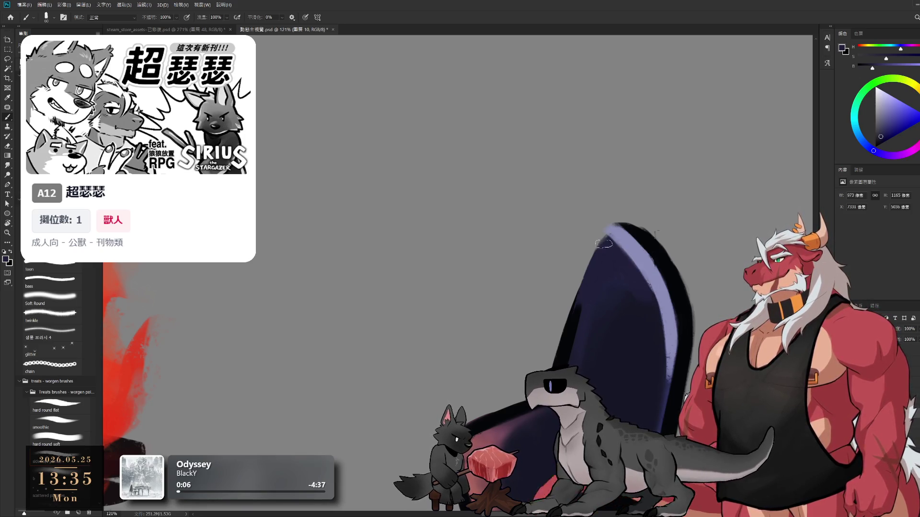
key(e)
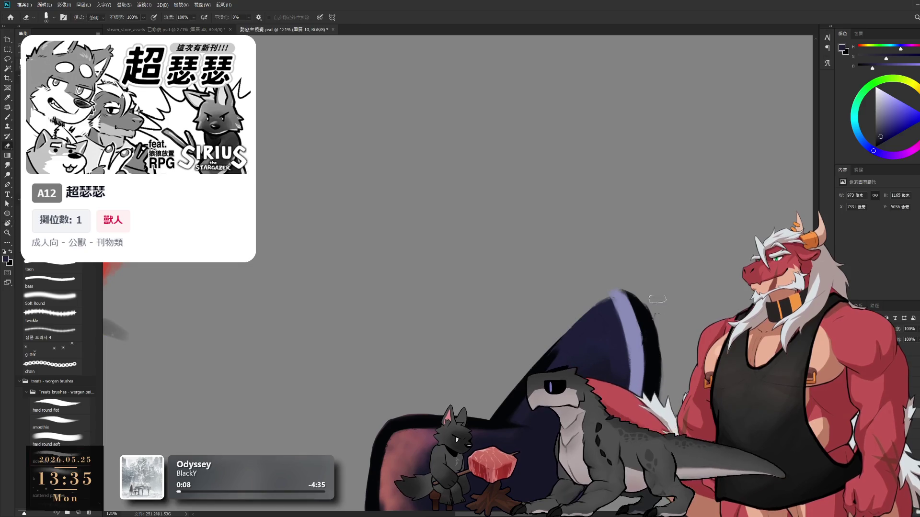
key(bracketright)
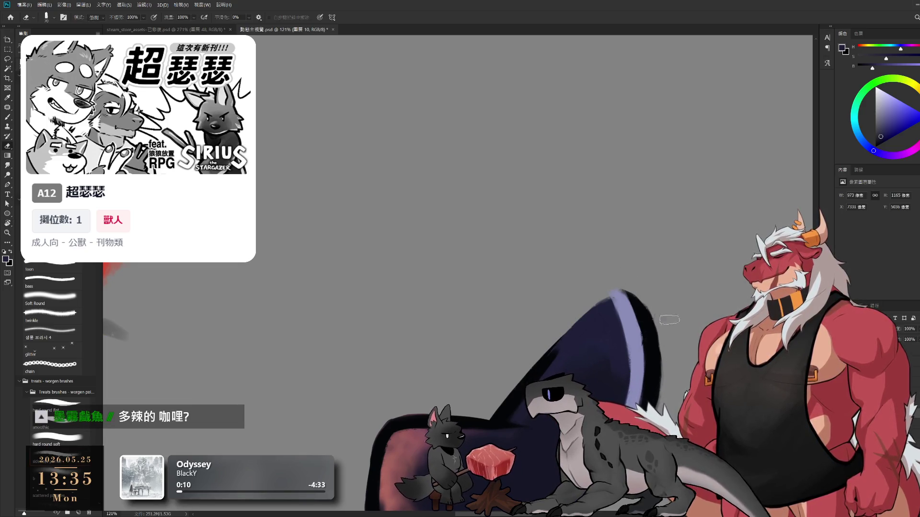
key(b)
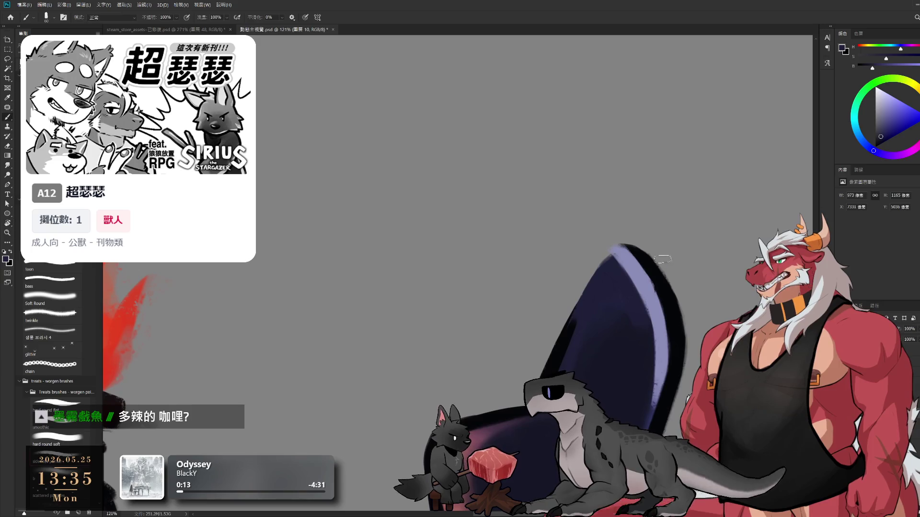
alt+click(651, 301)
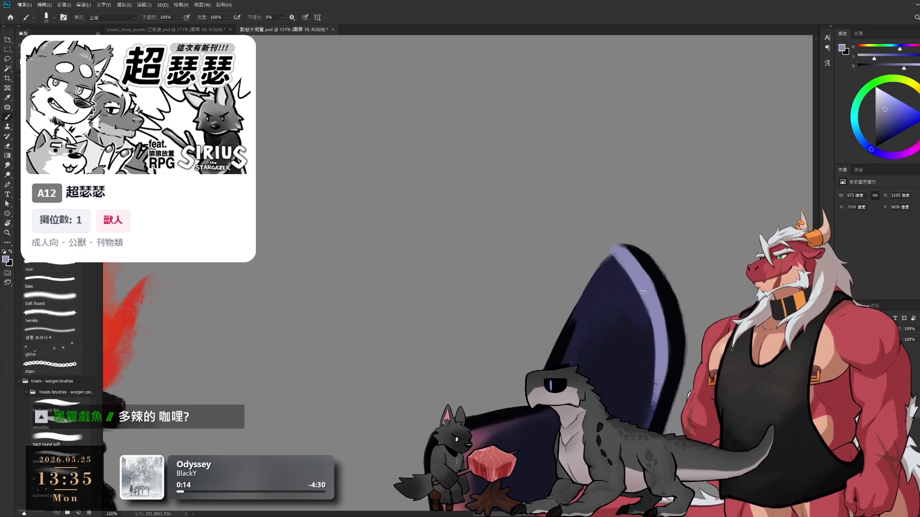
key(bracketright)
key(r)
mouse_move(670, 254)
mouse_down()
mouse_move(714, 222)
mouse_move(669, 135)
mouse_up()
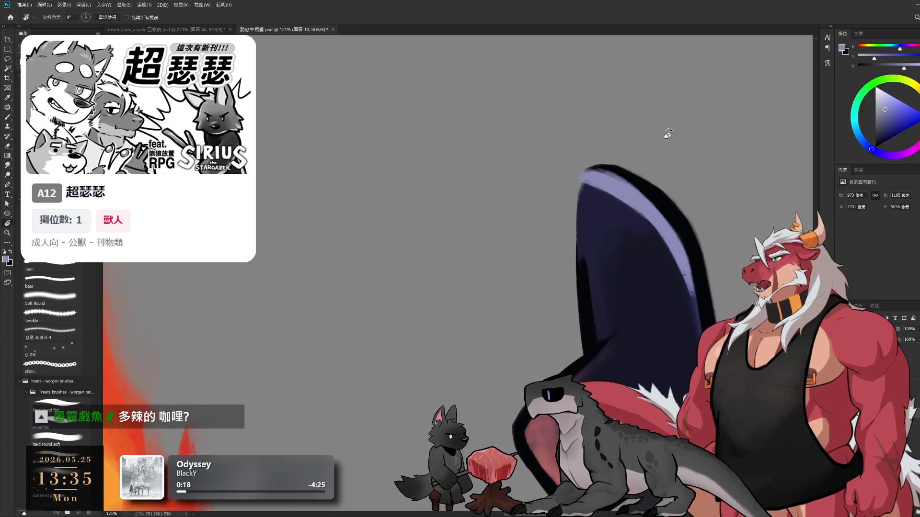
key(b)
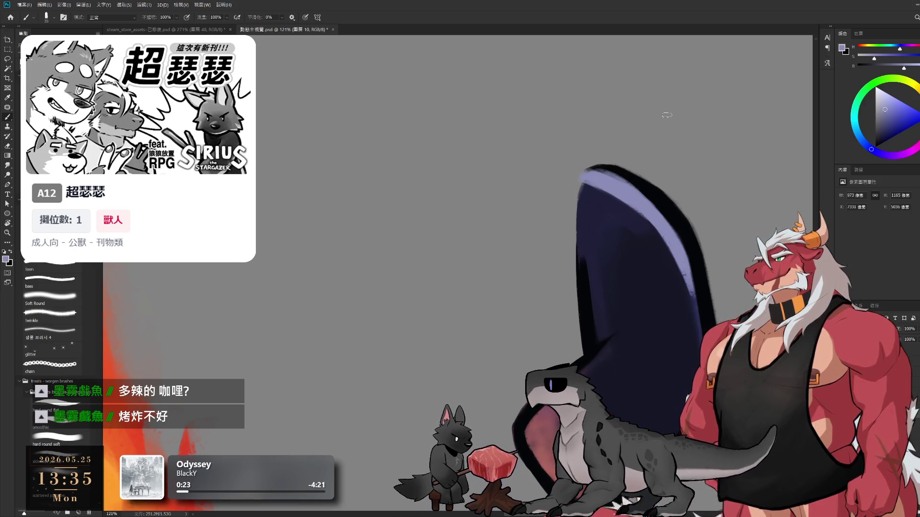
alt+click(596, 215)
alt+click(586, 282)
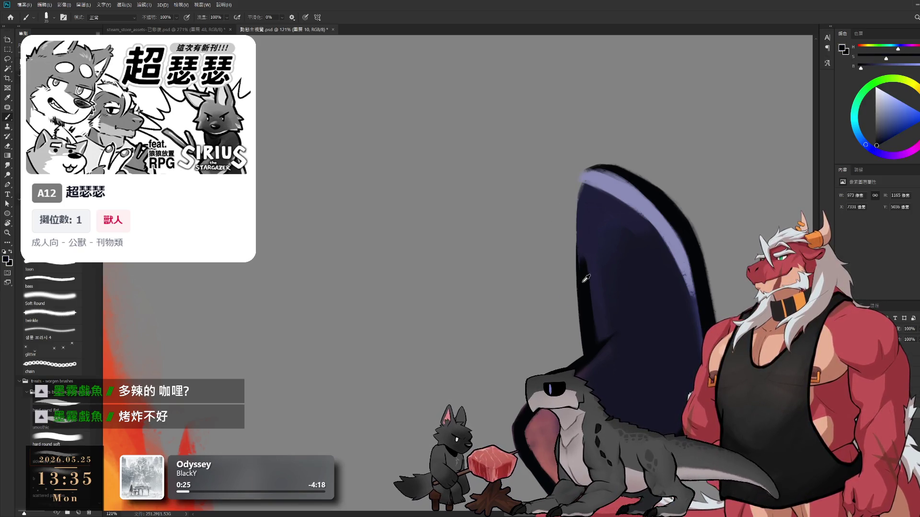
key(bracketleft)
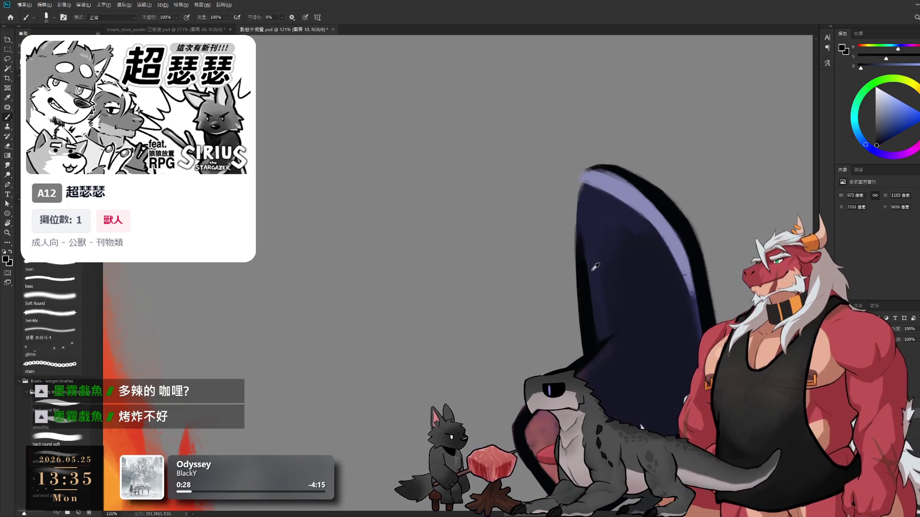
alt+click(590, 246)
key(bracketright)
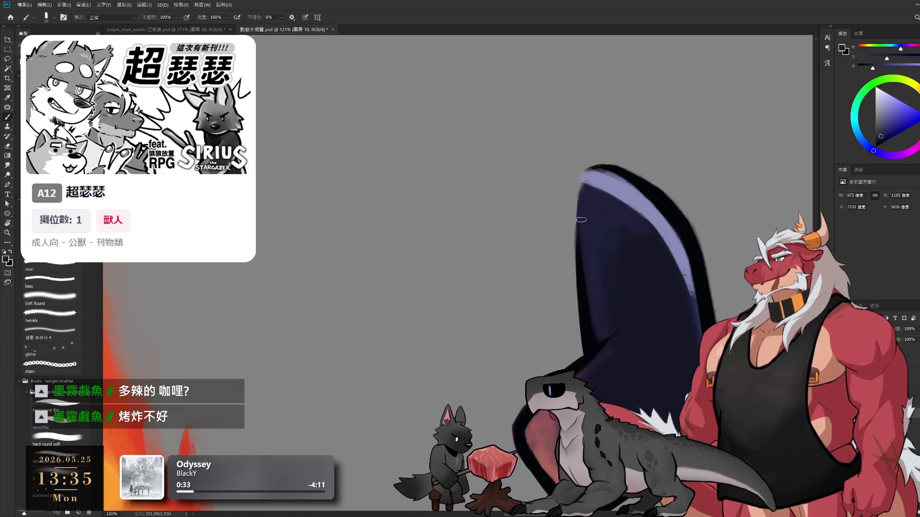
key(e)
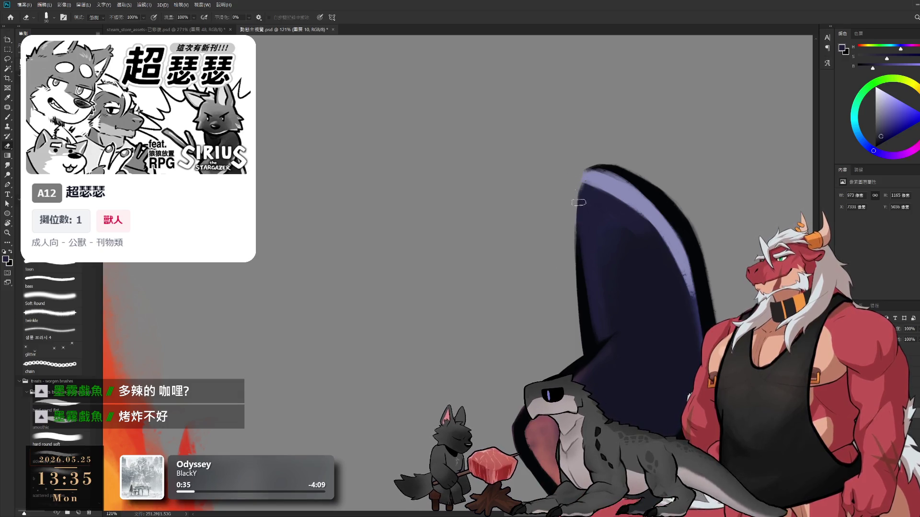
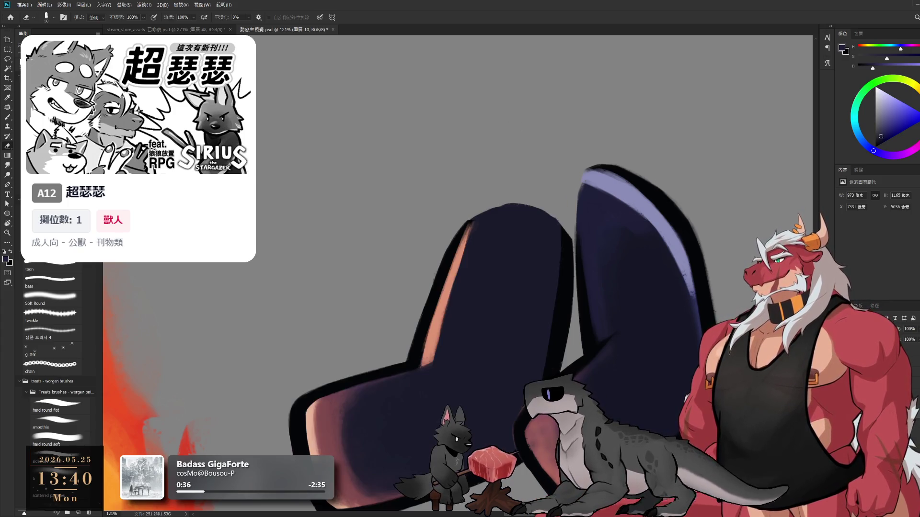
- Tilt the view slightly and brighten the lavender rim highlight on the dark shape
key(r)
drag(668, 240, 675, 235)
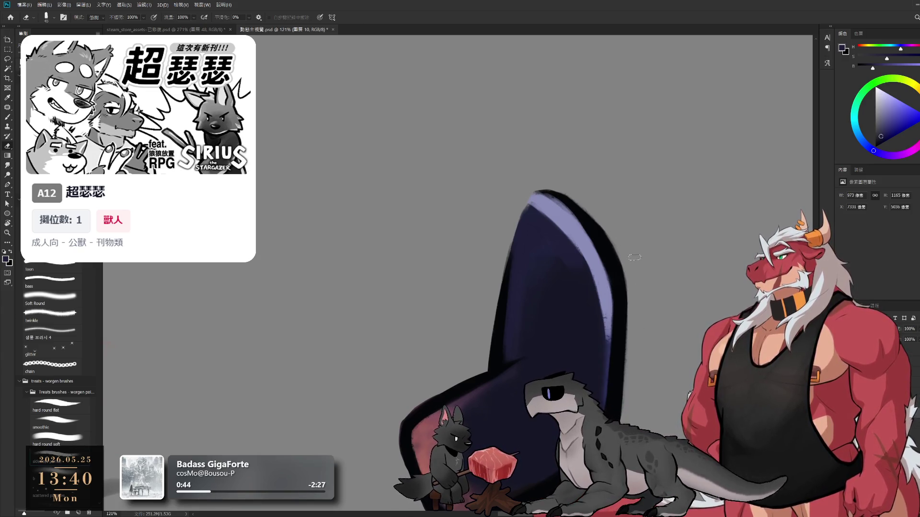
key(b)
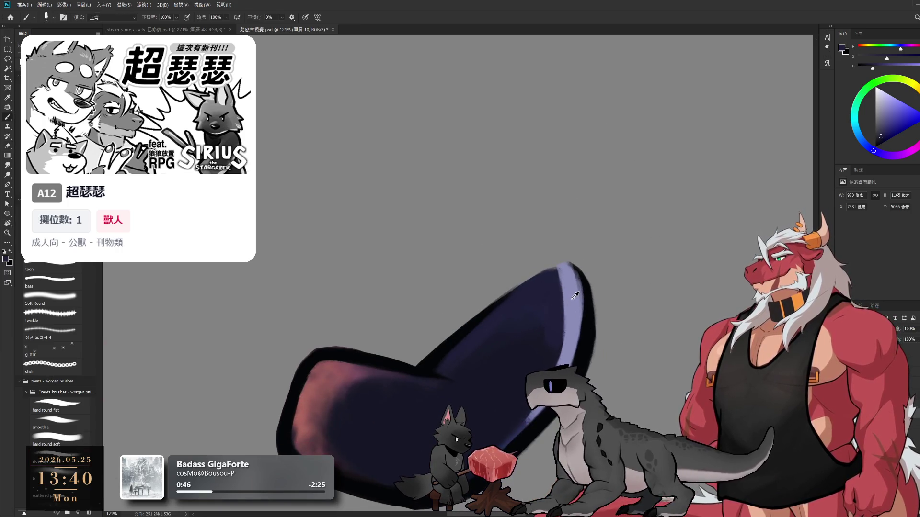
alt+click(577, 271)
mouse_move(572, 280)
mouse_down()
mouse_move(582, 312)
mouse_move(573, 263)
mouse_move(587, 281)
mouse_move(583, 301)
mouse_up()
- Rework the outline at the shape's top tip with a dark tone at brush size 30
alt+click(586, 326)
key(])
key(ctrl+z)
key(ctrl+z)
drag(573, 263, 591, 302)
key(z)
key(b)
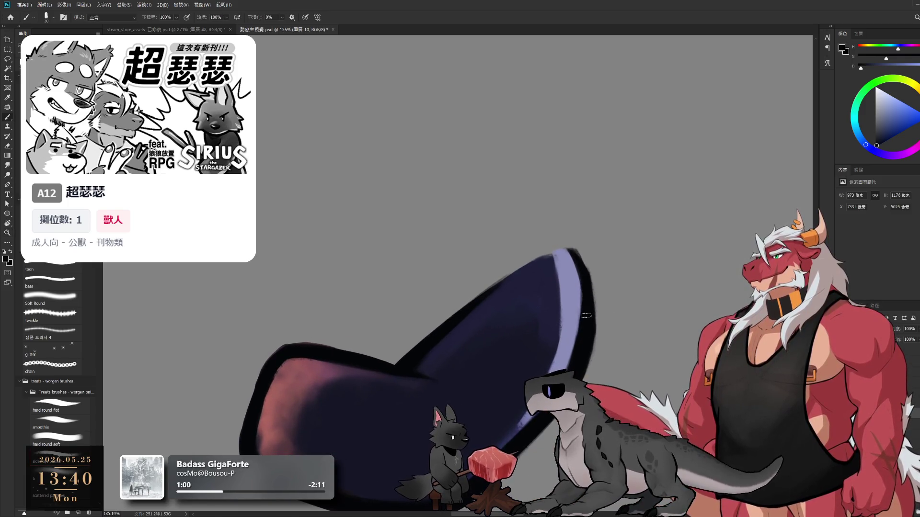
- Erase the dark right edge of the shape and rotate the view upright
key(e)
drag(594, 299, 593, 322)
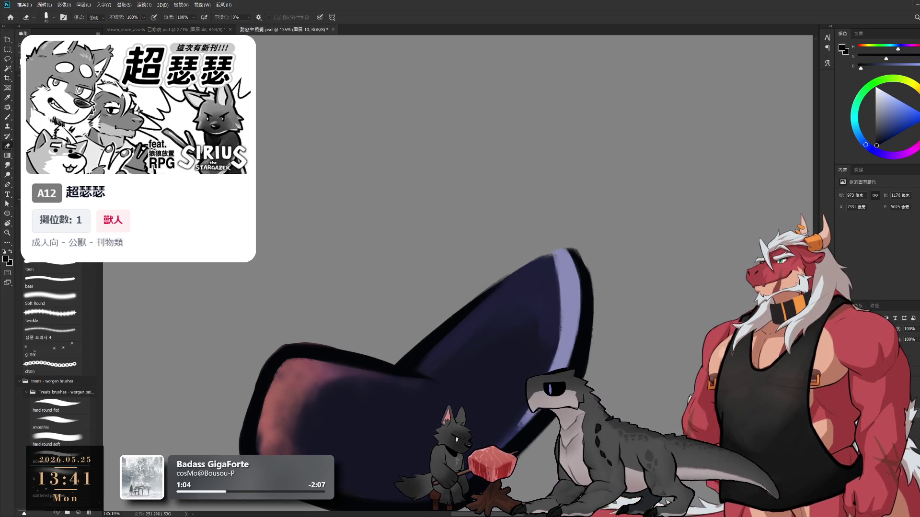
key(r)
drag(553, 440, 628, 167)
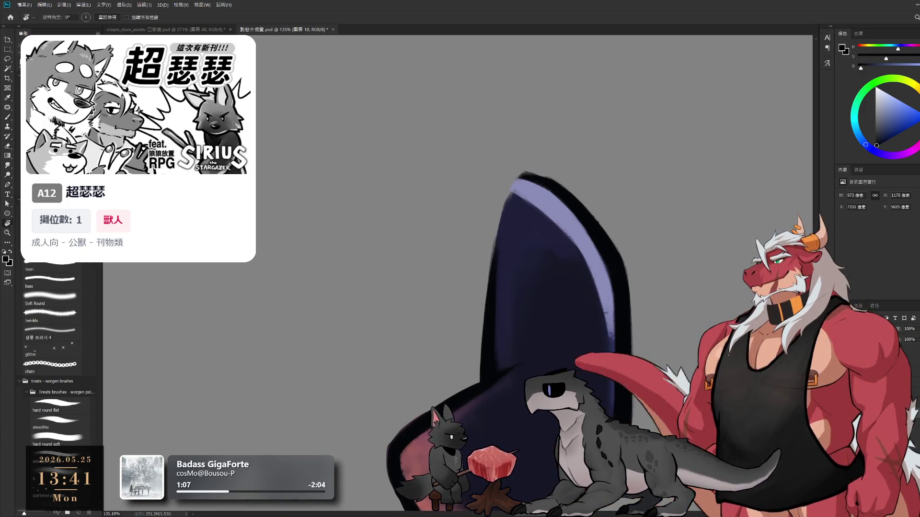
- On another layer, with the view rotated sideways, paint a thick curved dark stroke at size 40
scroll(637, 327, down, 3)
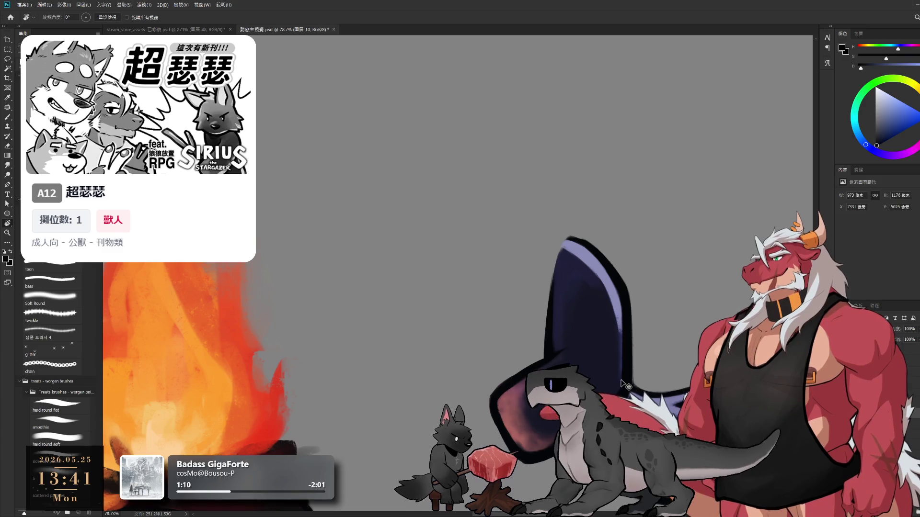
scroll(637, 327, up, 3)
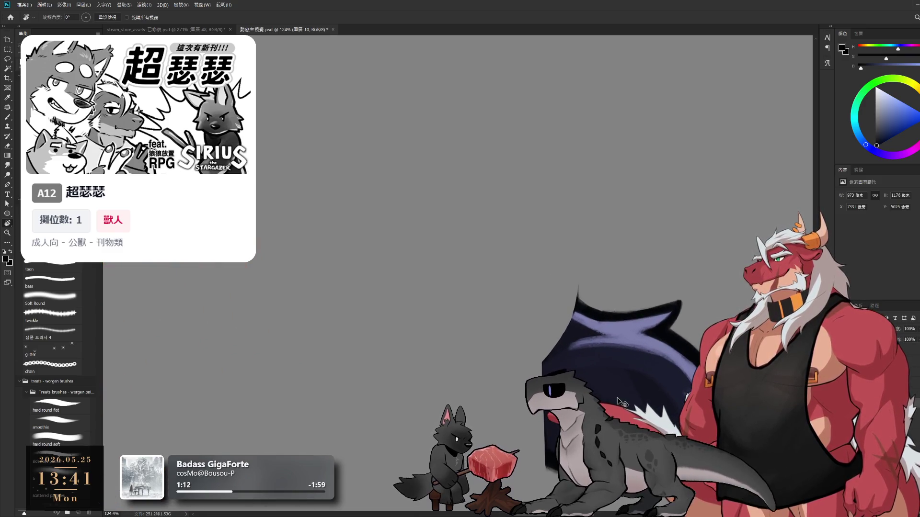
key(alt+bracketright)
key(alt+bracketright)
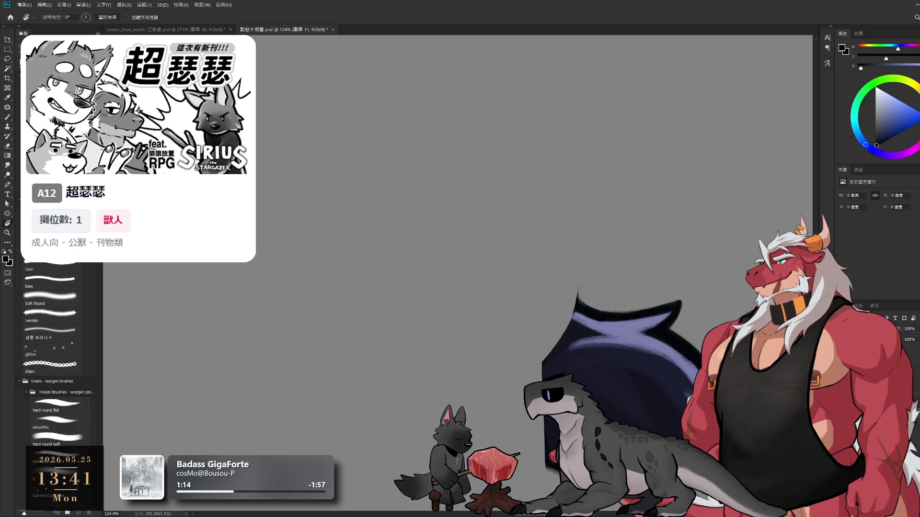
mouse_move(570, 82)
mouse_down()
mouse_move(628, 182)
mouse_move(622, 284)
mouse_move(481, 287)
mouse_move(489, 224)
mouse_up()
key(b)
key(bracketright)
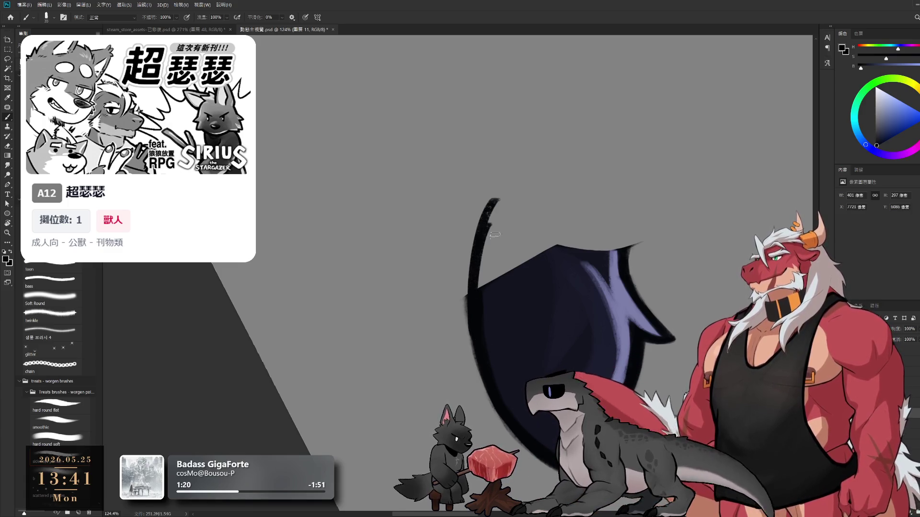
mouse_move(479, 290)
mouse_down()
mouse_move(509, 198)
mouse_move(501, 311)
mouse_up()
- Extend dark navy strokes upward as spikes above the shape at brush sizes 45–60
key(bracketright)
alt+click(511, 284)
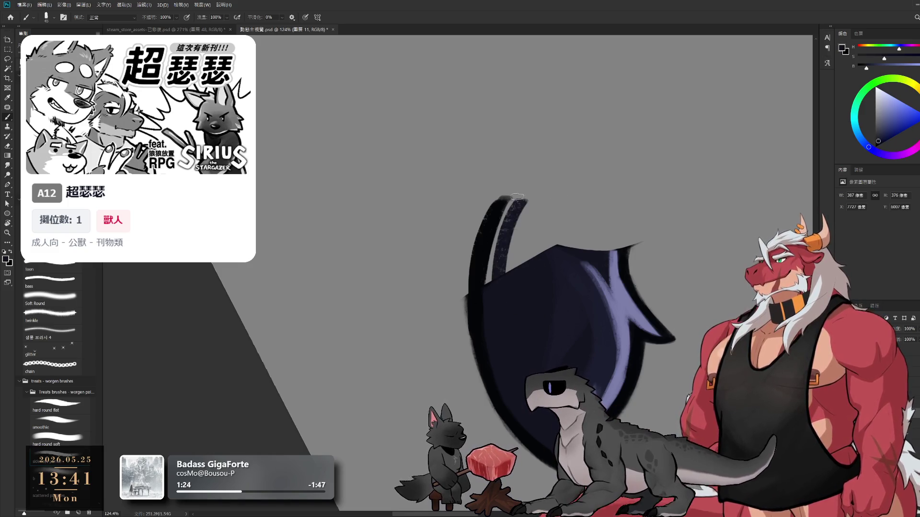
drag(523, 192, 498, 309)
key(bracketright)
key(bracketright)
drag(524, 278, 524, 192)
drag(551, 288, 551, 206)
mouse_move(575, 285)
mouse_down()
mouse_move(575, 199)
mouse_move(594, 201)
mouse_up()
- Fill in the dark mass and round and broaden its top at brush sizes 60–70
key(bracketright)
drag(527, 225, 590, 211)
mouse_move(541, 244)
mouse_down()
mouse_move(546, 180)
mouse_move(563, 192)
mouse_up()
drag(580, 259, 604, 196)
key(bracketleft)
key(bracketleft)
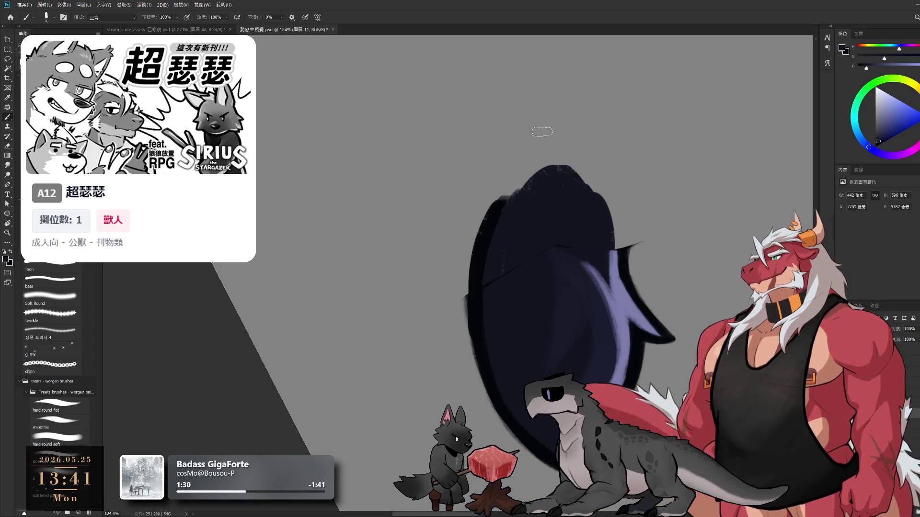
key(bracketright)
drag(512, 189, 504, 320)
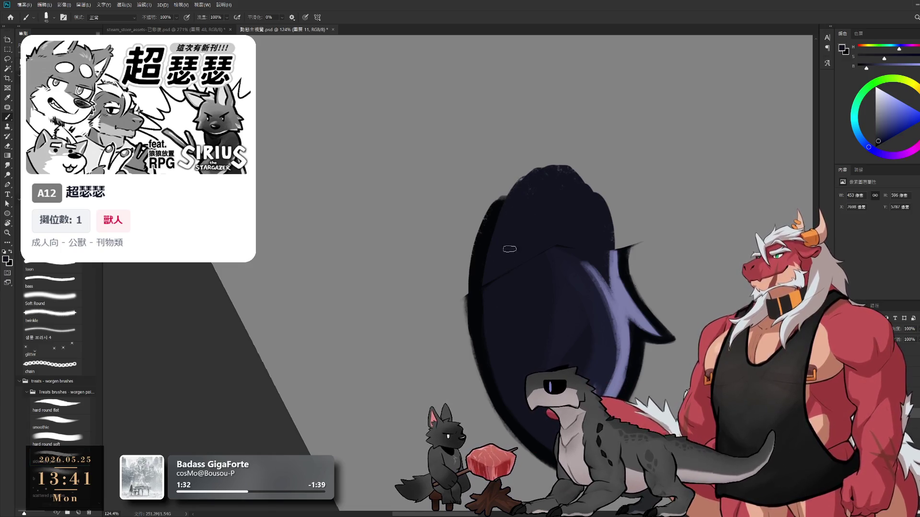
drag(545, 183, 557, 245)
drag(554, 163, 606, 247)
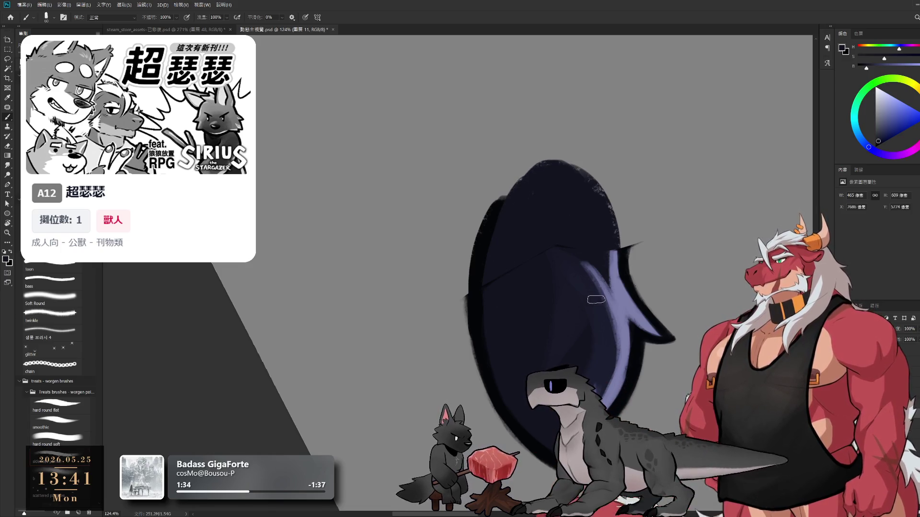
- On the lavender-rimmed shape's layer, erase the thin right tip and paint navy along the right edge
ctrl+click(637, 260)
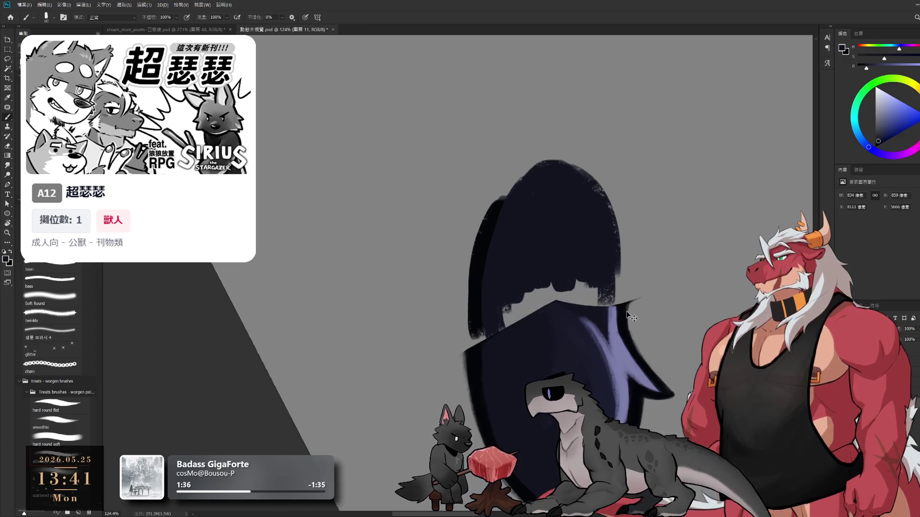
key(e)
drag(635, 245, 637, 278)
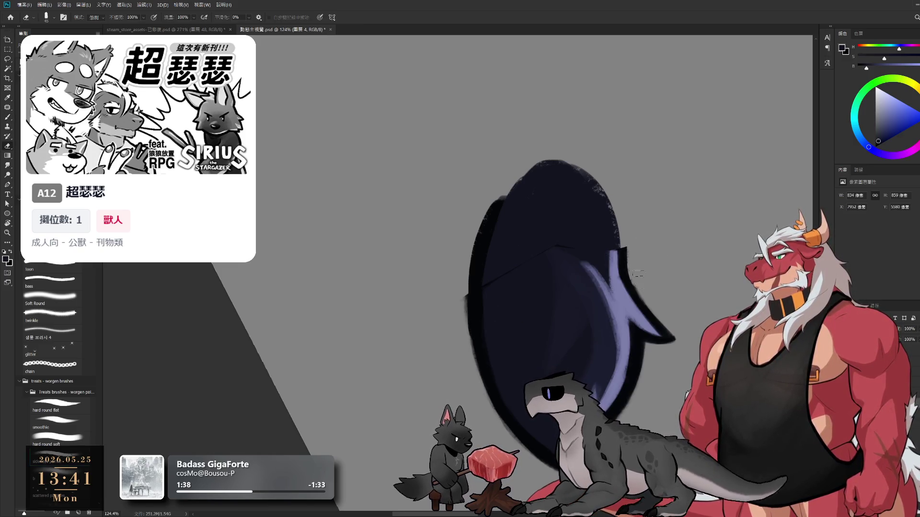
key(b)
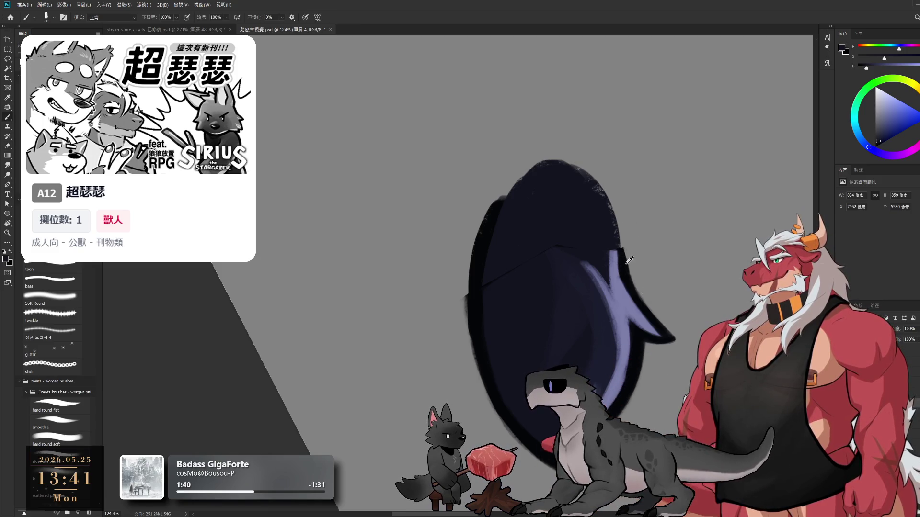
alt+click(629, 262)
alt+click(626, 258)
alt+click(599, 203)
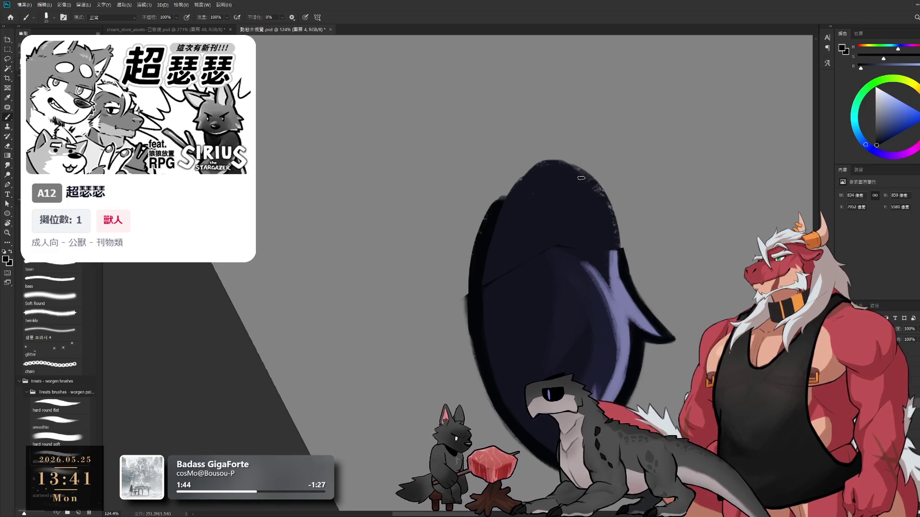
drag(615, 211, 625, 265)
- Replace the dark edge stroke with a lavender rim along the upper-right edge, toned with darker navy
key(ctrl+z)
alt+click(617, 265)
drag(587, 187, 618, 261)
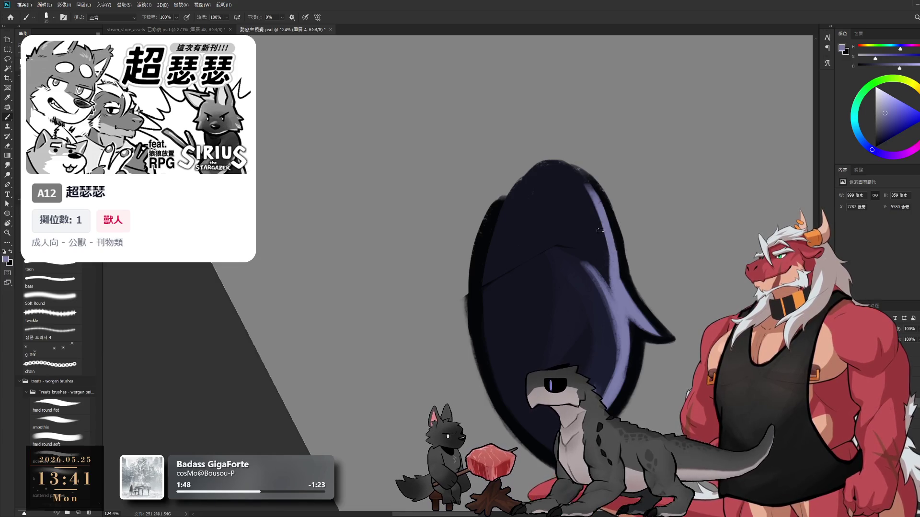
drag(603, 206, 620, 280)
alt+click(594, 211)
drag(587, 182, 601, 232)
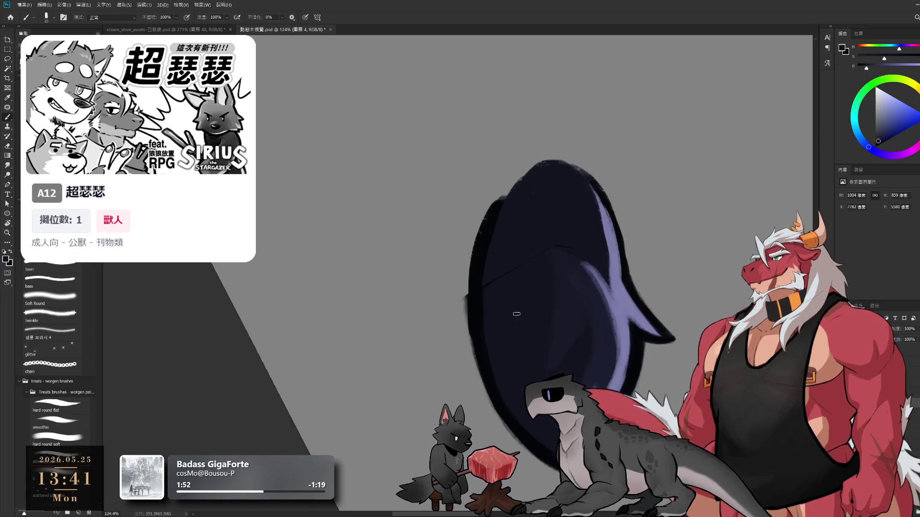
- Erase to trim the rimmed shape's dark left edge
key(e)
mouse_move(460, 288)
mouse_down()
mouse_move(473, 344)
mouse_move(464, 298)
mouse_move(482, 338)
mouse_up()
ctrl+click(489, 263)
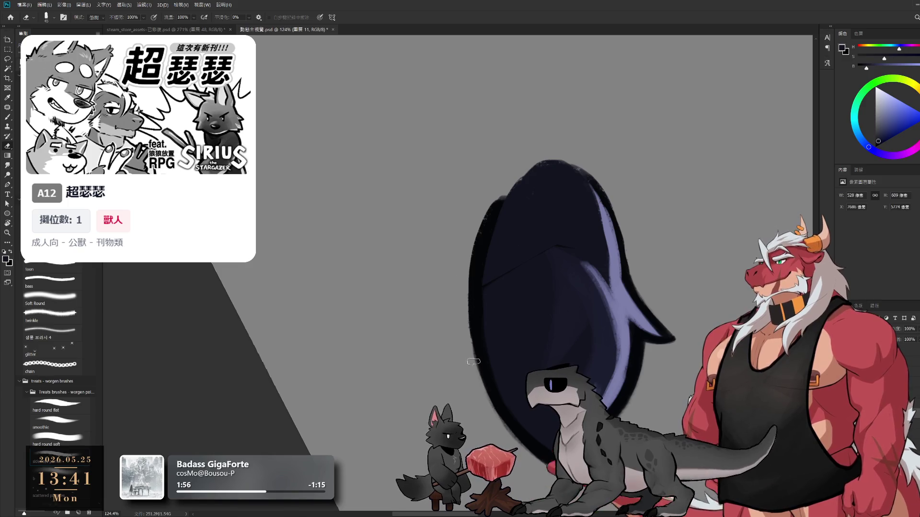
key(b)
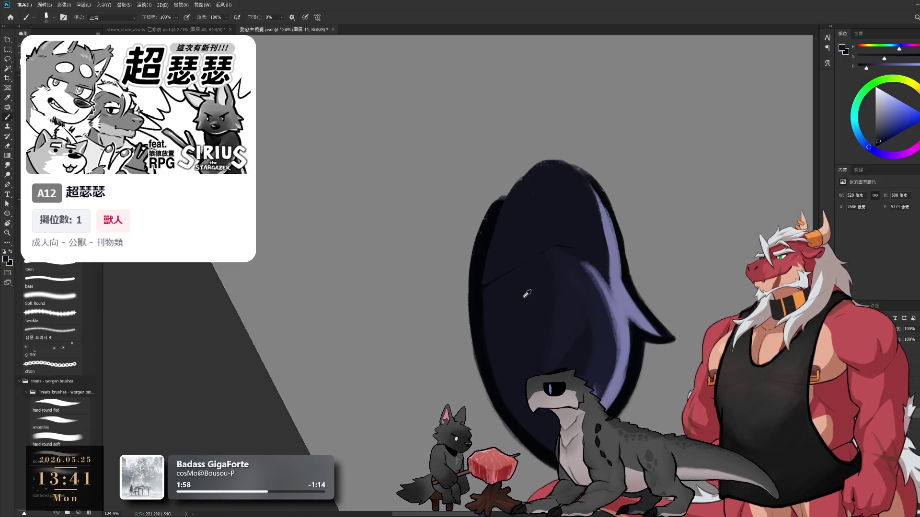
ctrl+click(511, 297)
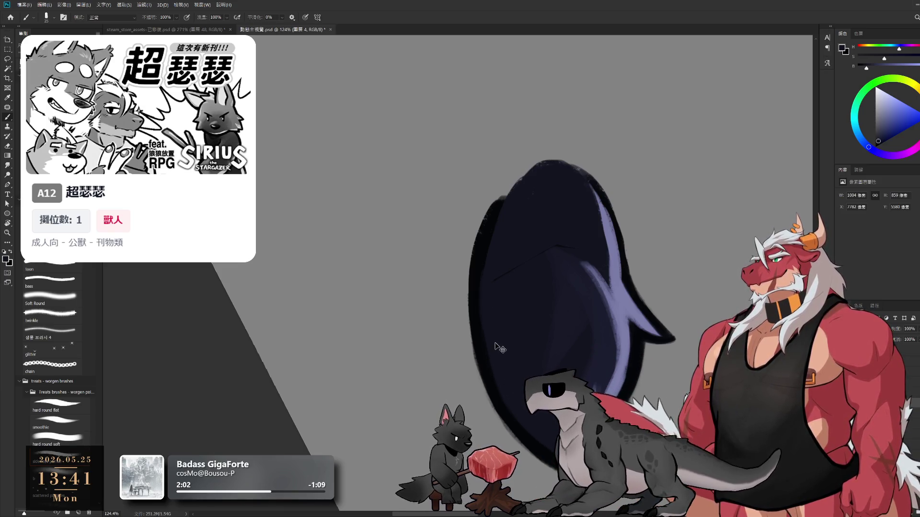
- Clean up the left edge on the upper dark mass's layer with a size-70 eraser
key(bracketright)
key(bracketright)
key(bracketright)
key(bracketright)
key(bracketright)
key(bracketright)
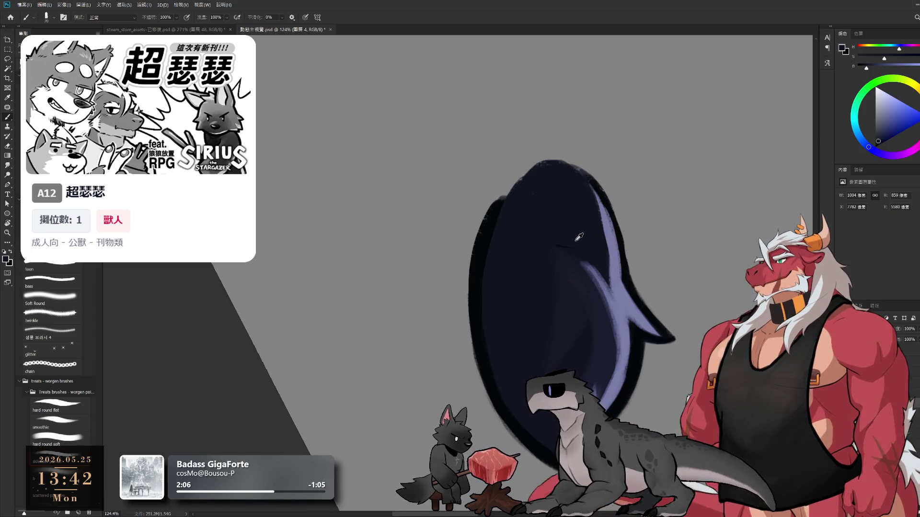
key(bracketright)
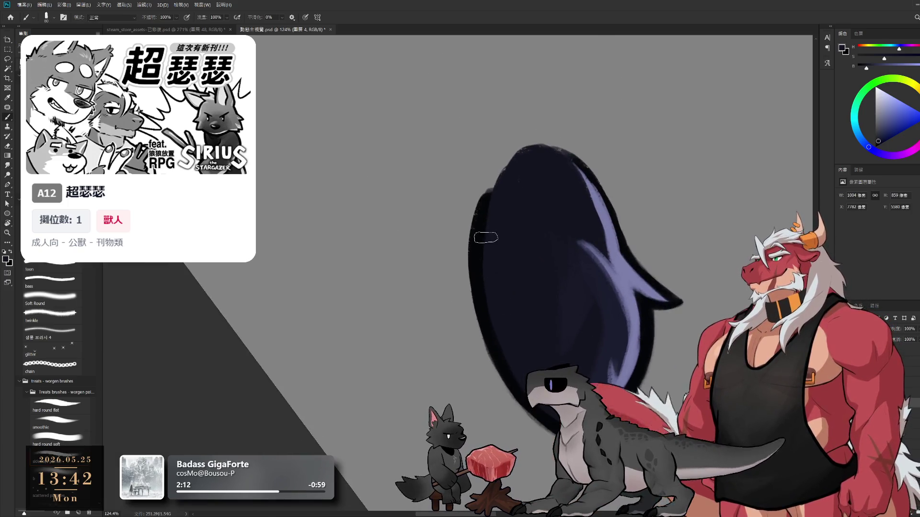
alt+click(484, 219)
key(bracketleft)
key(bracketleft)
key(bracketleft)
key(bracketleft)
key(e)
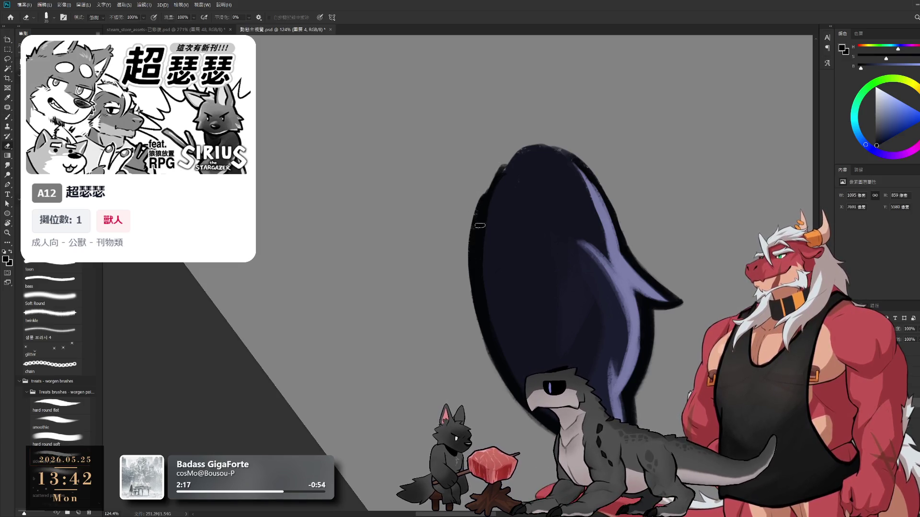
ctrl+click(559, 221)
mouse_move(489, 183)
mouse_down()
mouse_move(465, 289)
mouse_move(472, 237)
mouse_move(478, 355)
mouse_up()
key(b)
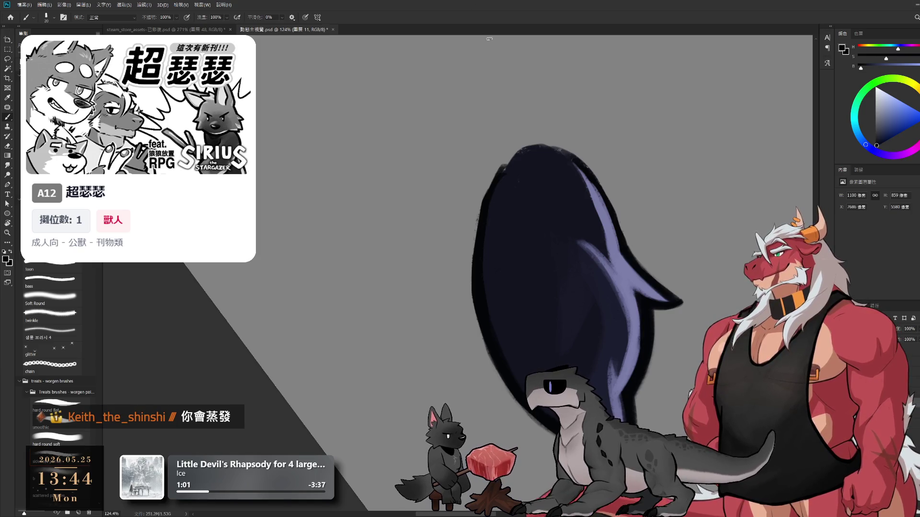
- Darken the wolf head's left edge with dark navy strokes at sizes 30–40, then zoom out to the full scene
scroll(520, 234, down, 2)
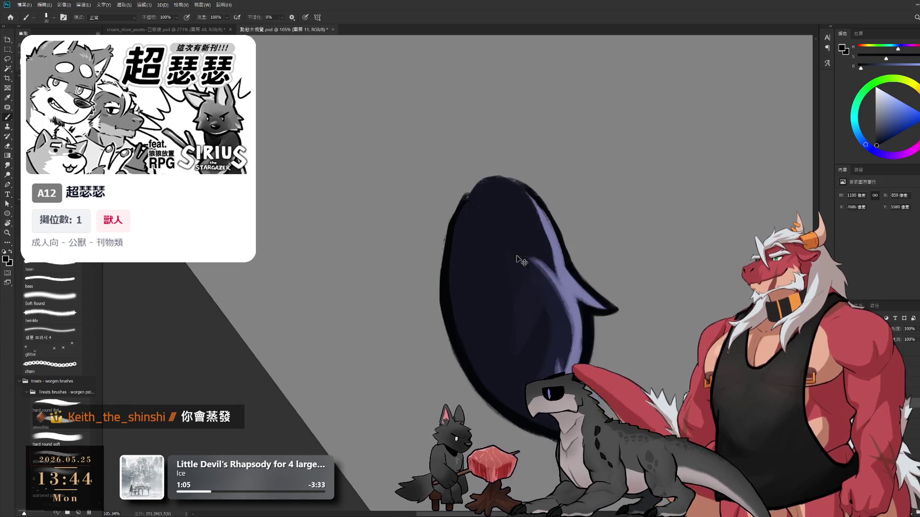
key(e)
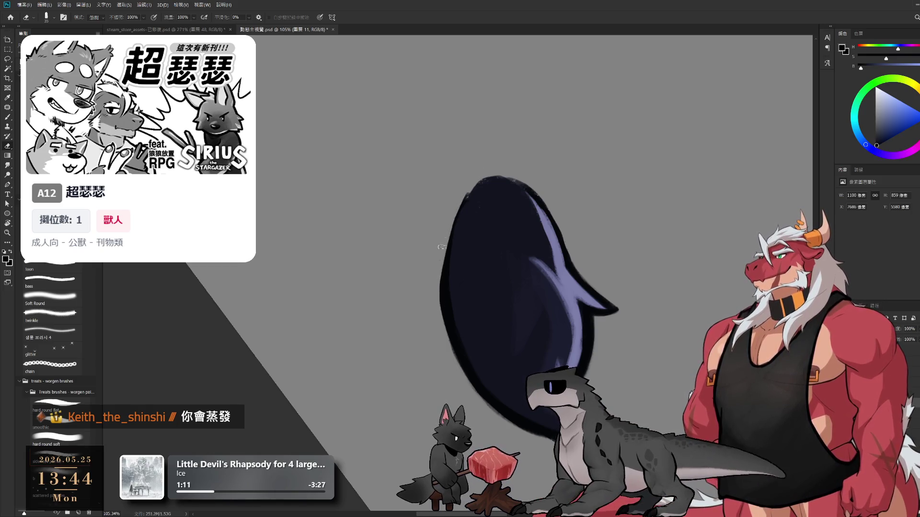
key(b)
alt+click(482, 204)
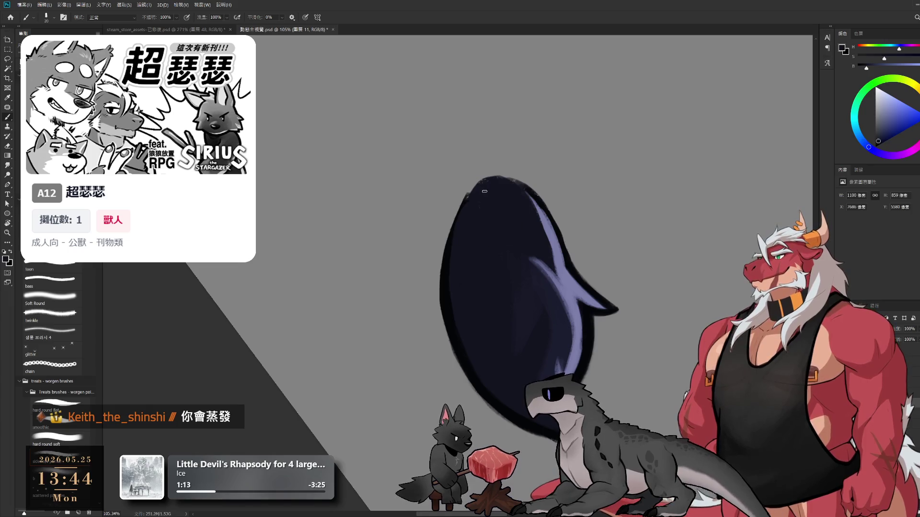
key(bracketright)
mouse_move(472, 187)
mouse_down()
mouse_move(458, 230)
mouse_move(464, 271)
mouse_up()
key(bracketright)
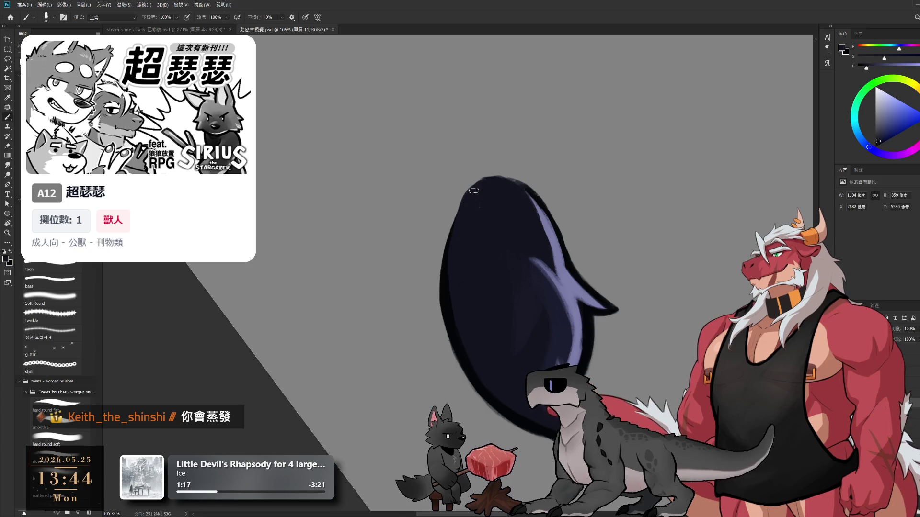
drag(476, 191, 461, 273)
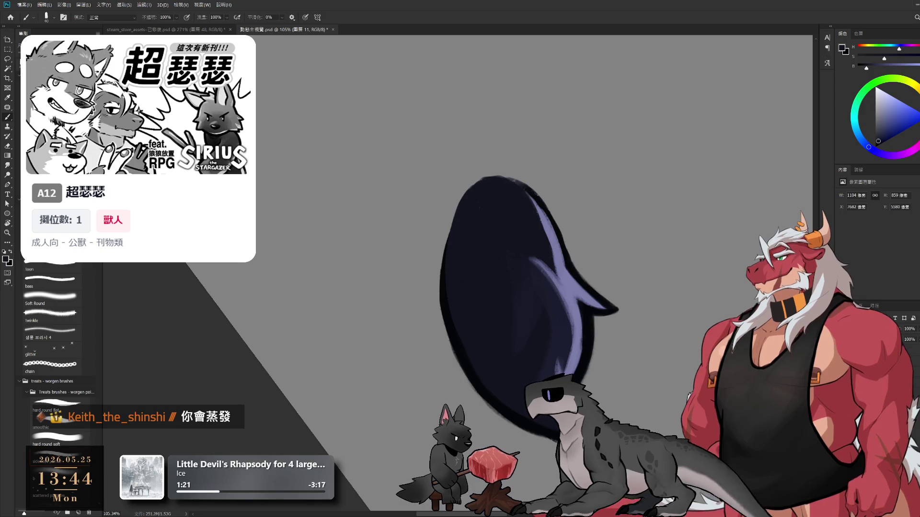
scroll(537, 326, up, 3)
scroll(536, 326, down, 5)
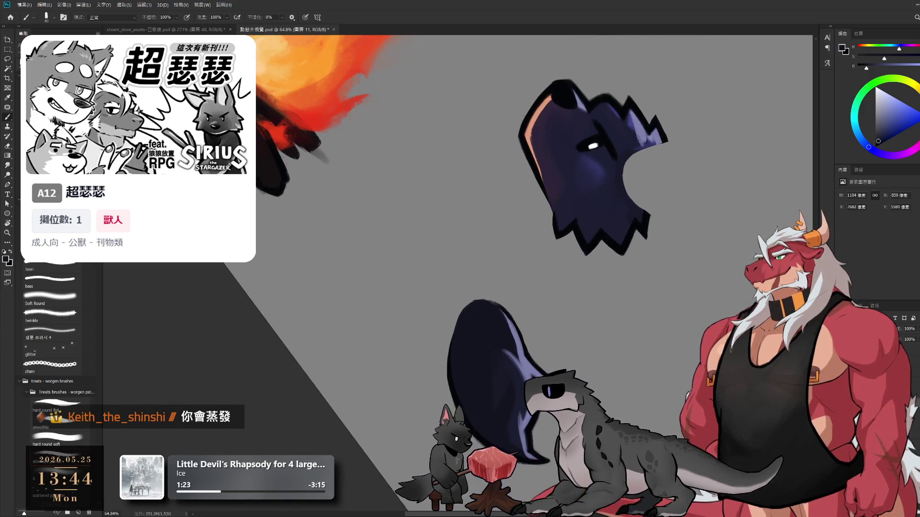
- Compare with the head hidden, turn the view upright and make 圖層 12 the active layer
key(ctrl+comma)
key(ctrl+comma)
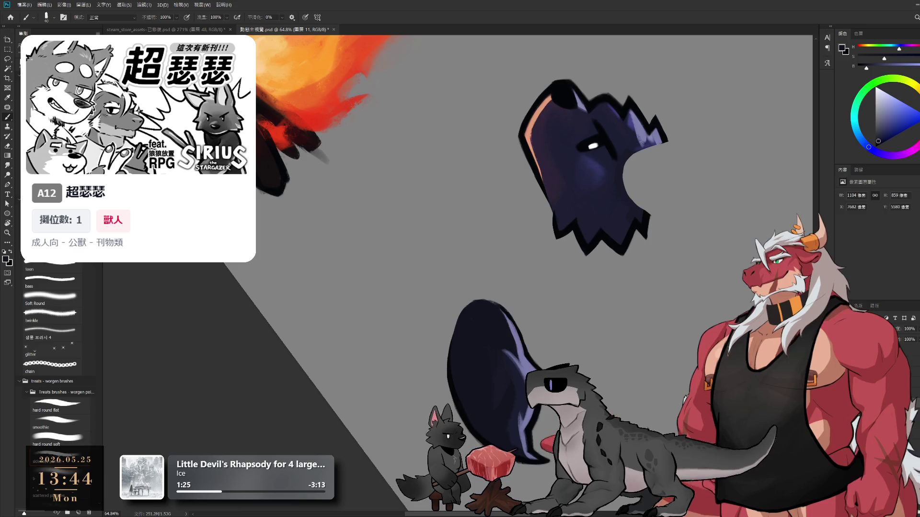
key(r)
mouse_move(361, 381)
mouse_down()
mouse_move(417, 410)
mouse_move(481, 413)
mouse_move(576, 369)
mouse_up()
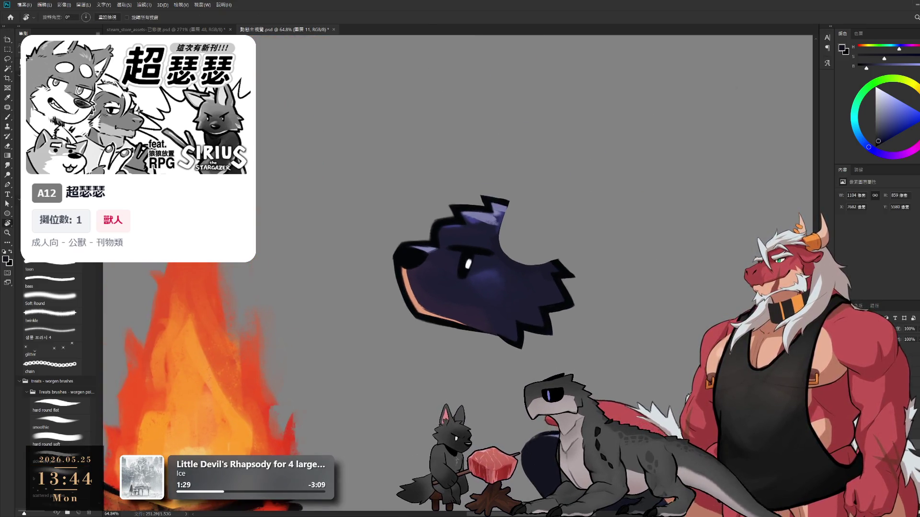
scroll(535, 320, up, 3)
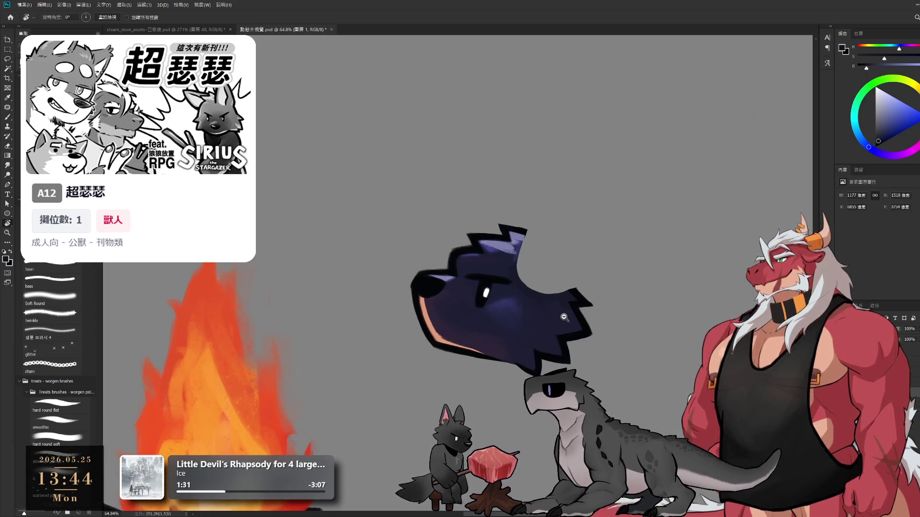
key(alt+bracketright)
key(alt+bracketright)
key(alt+bracketright)
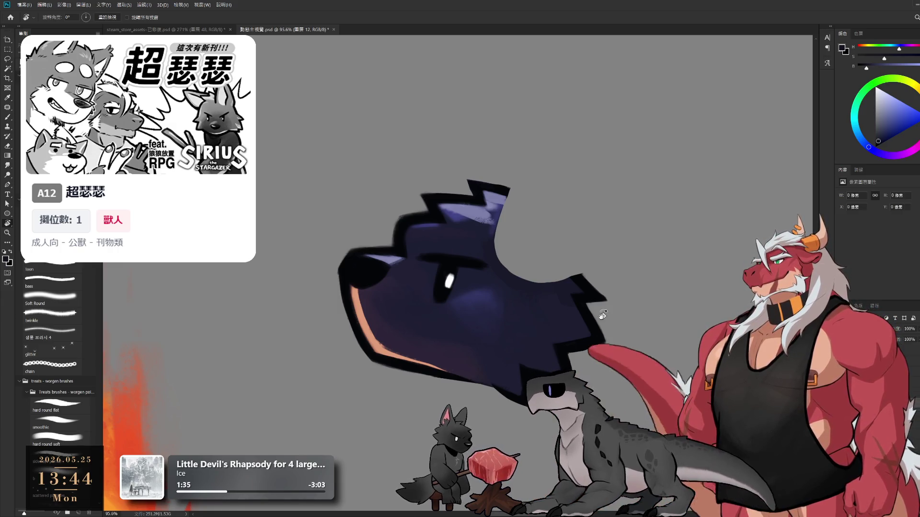
click(579, 154)
- Fill the grey notch at the head's top-right and the gap beside the ear with dark blue
key(b)
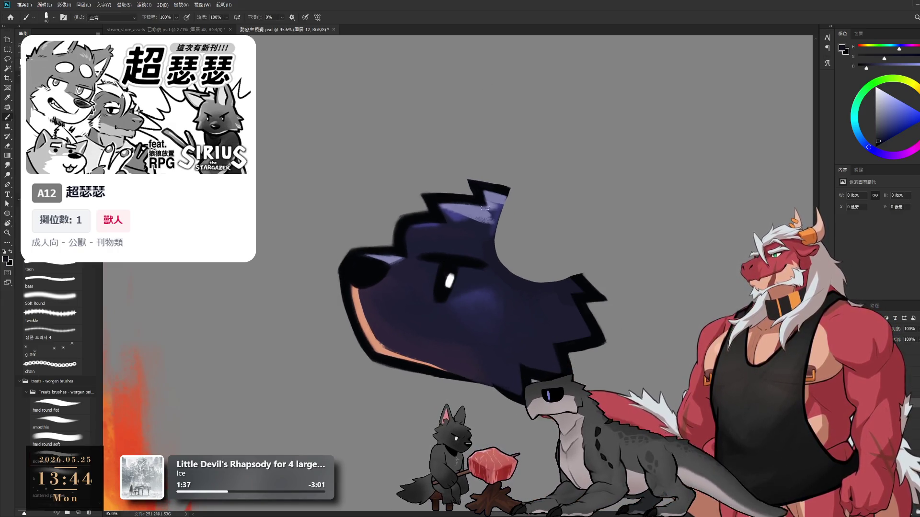
alt+click(479, 259)
mouse_move(499, 246)
mouse_down()
mouse_move(512, 268)
mouse_move(525, 246)
mouse_move(500, 225)
mouse_move(503, 252)
mouse_up()
mouse_move(502, 193)
mouse_down()
mouse_move(556, 212)
mouse_move(525, 283)
mouse_move(556, 206)
mouse_move(536, 237)
mouse_move(564, 275)
mouse_move(560, 238)
mouse_move(584, 293)
mouse_move(556, 217)
mouse_move(627, 284)
mouse_up()
key(bracketleft)
- Erase along the wolf head's right edge to trim its outline
key(r)
key(e)
mouse_move(564, 247)
mouse_down()
mouse_move(582, 289)
mouse_move(571, 265)
mouse_up()
drag(544, 220, 580, 278)
key(ctrl+z)
mouse_move(551, 220)
mouse_down()
mouse_move(581, 293)
mouse_move(574, 313)
mouse_move(588, 292)
mouse_move(570, 354)
mouse_up()
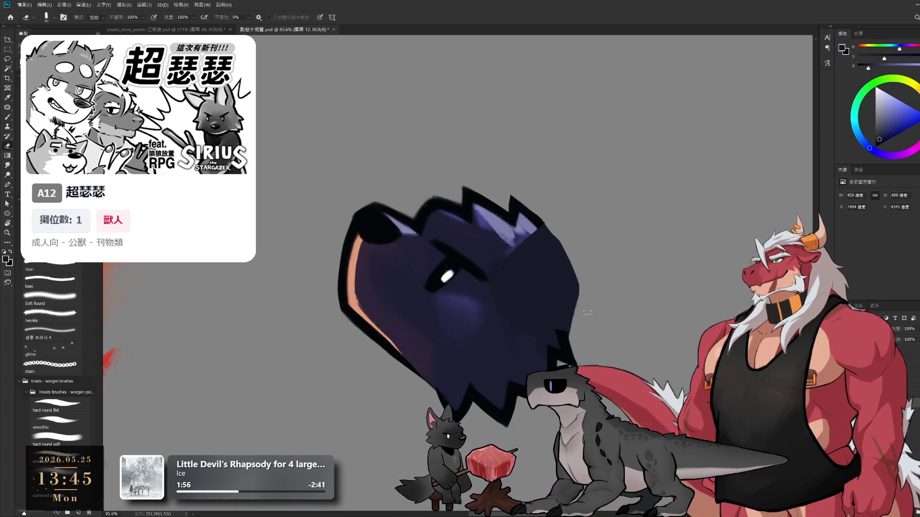
drag(575, 311, 581, 257)
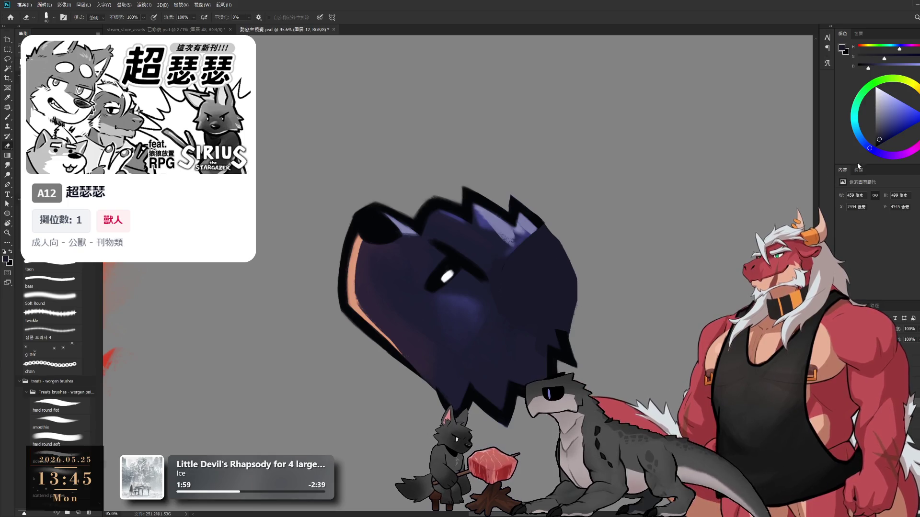
- Touch up the head's upper-right and right outline in black at brush size 40
key(d)
mouse_move(557, 283)
mouse_down()
mouse_move(515, 241)
mouse_move(536, 242)
mouse_move(556, 283)
mouse_up()
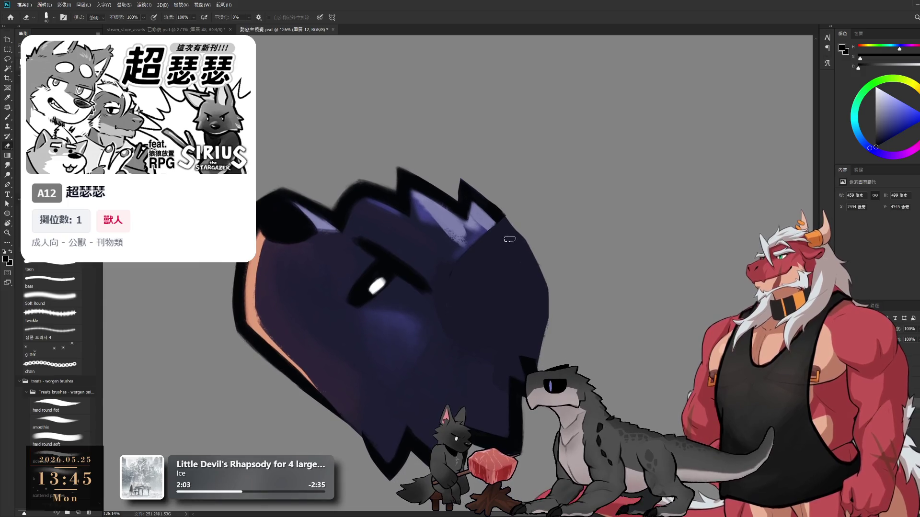
key(b)
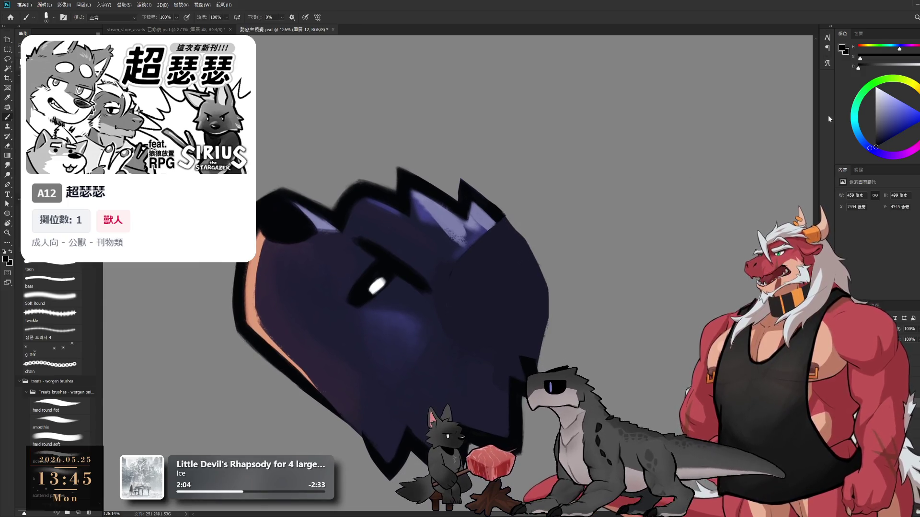
key(bracketleft)
key(bracketleft)
drag(502, 213, 541, 287)
key(ctrl+z)
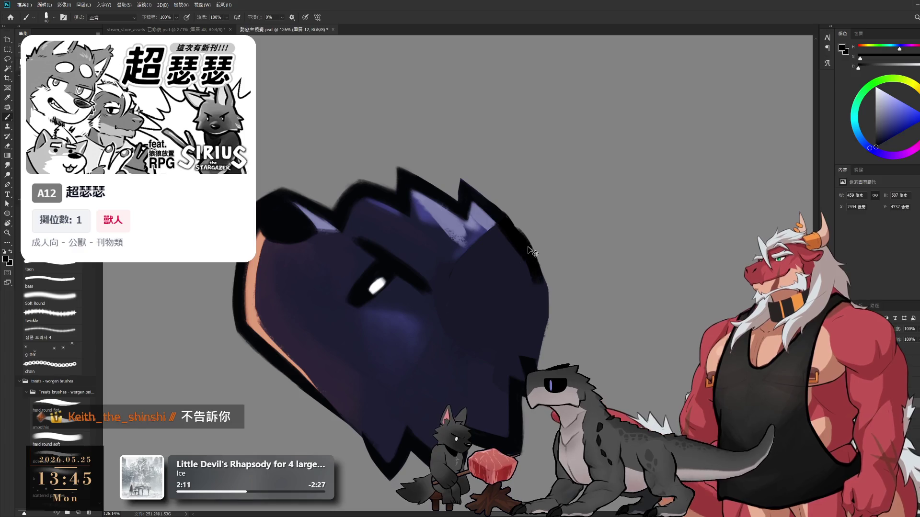
drag(532, 252, 536, 297)
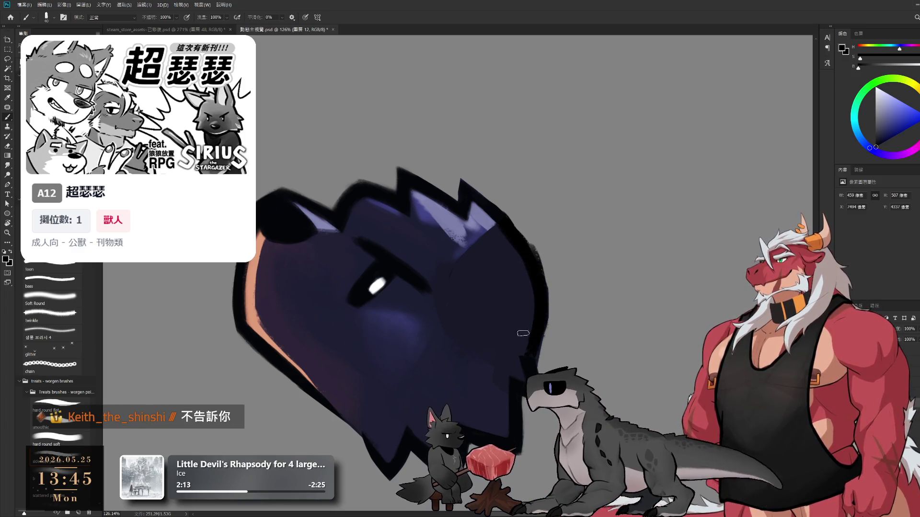
drag(531, 372, 538, 366)
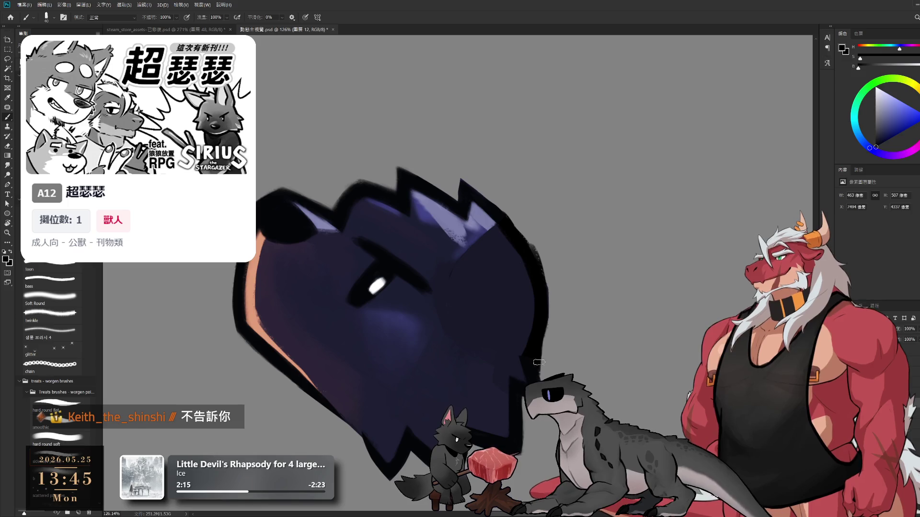
mouse_move(530, 319)
mouse_down()
mouse_move(522, 345)
mouse_move(489, 369)
mouse_up()
- Enlarge the brush to 80 and switch the active layer from 圖層 1 to 圖層 12
ctrl+click(460, 237)
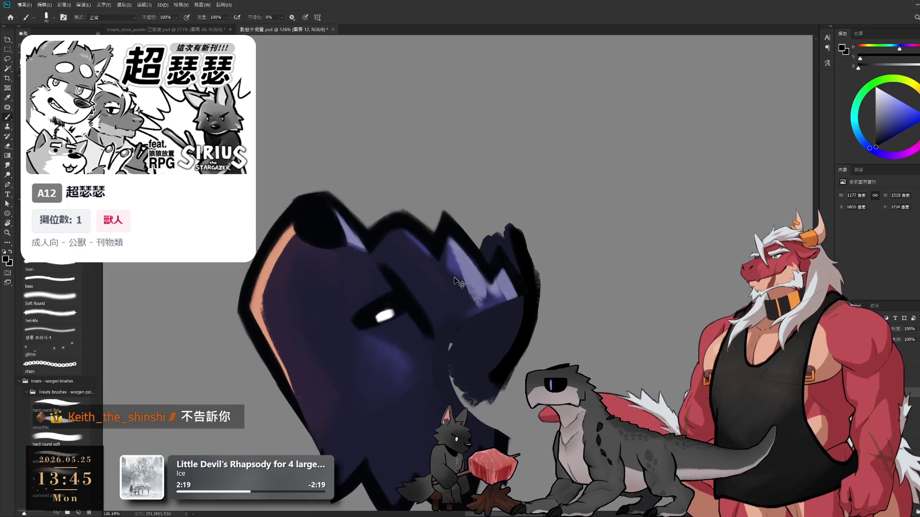
alt+click(457, 239)
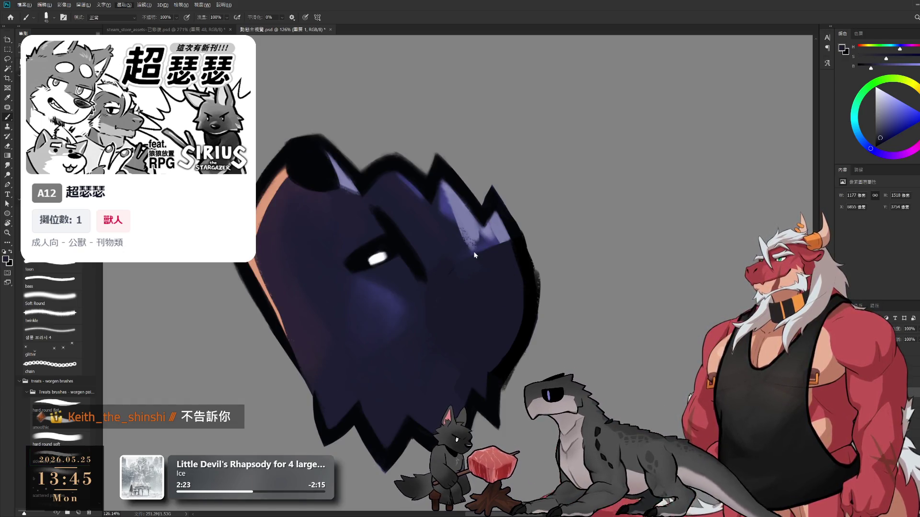
key(bracketright)
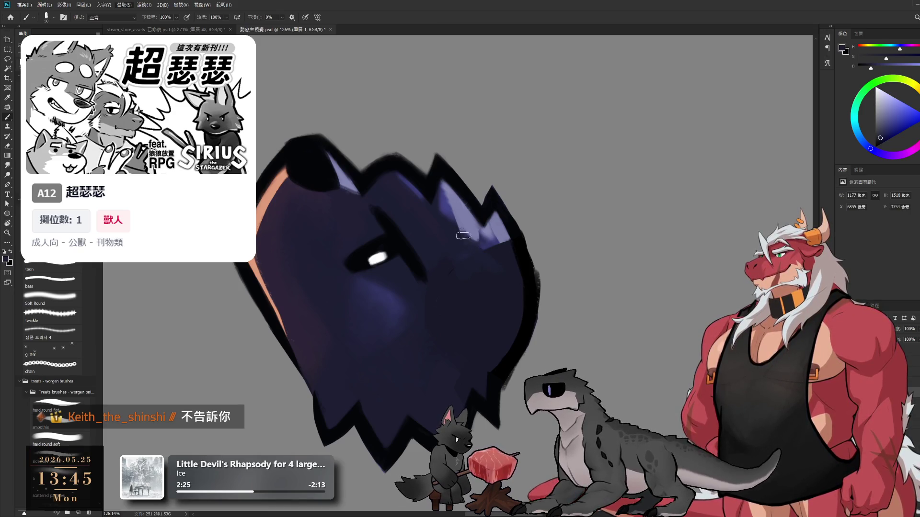
key(bracketright)
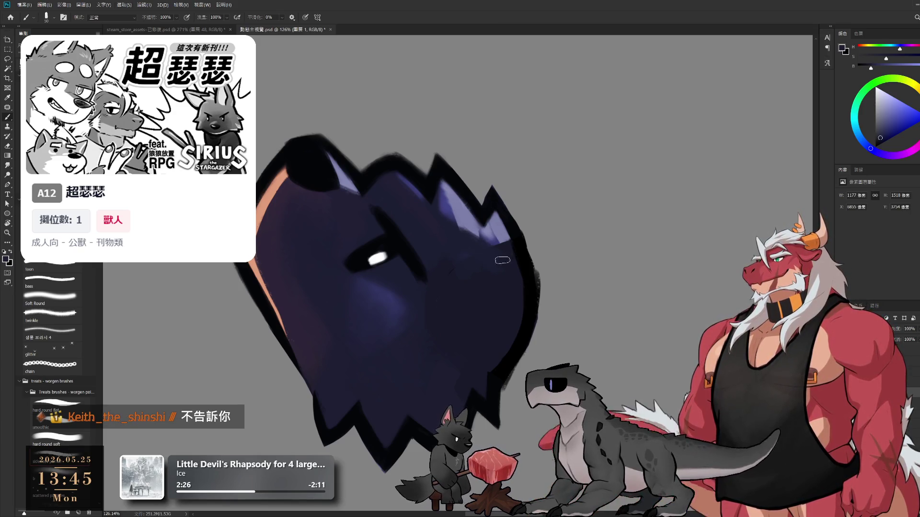
key(bracketright)
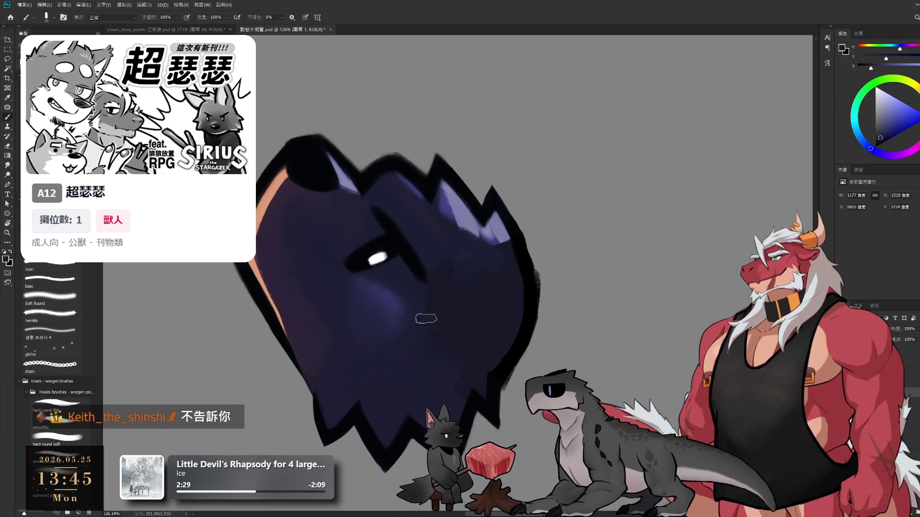
key(bracketright)
key(e)
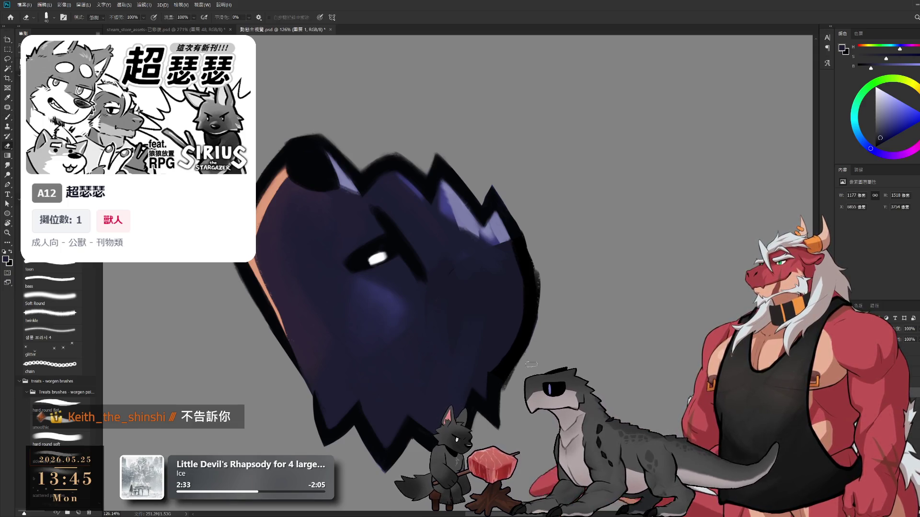
key(alt+bracketright)
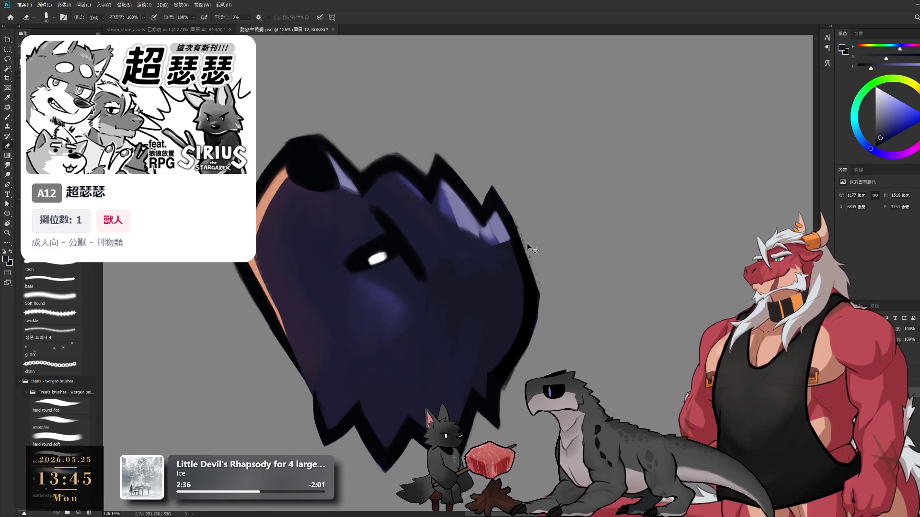
key(b)
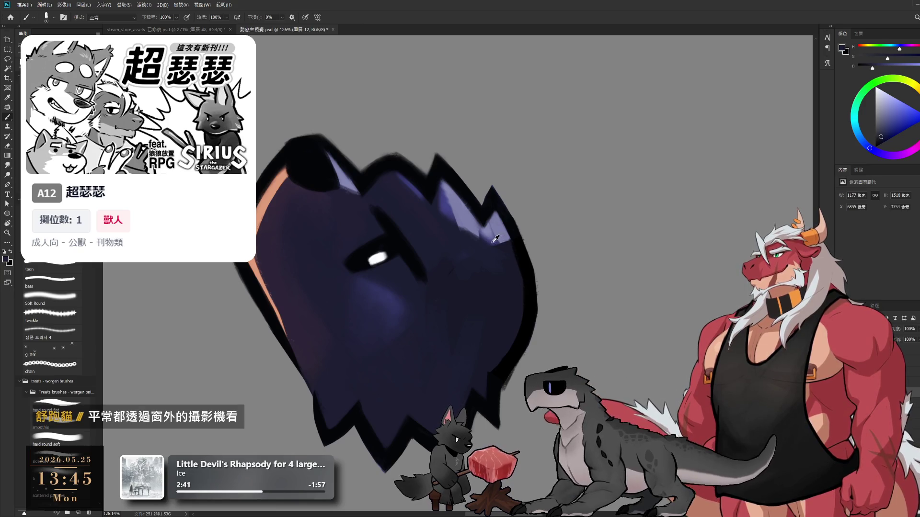
- Sample the ear's purple and paint a purple rim light along the head's right edge at size 40
alt+click(495, 241)
alt+click(496, 238)
key(bracketleft)
key(bracketleft)
key(bracketleft)
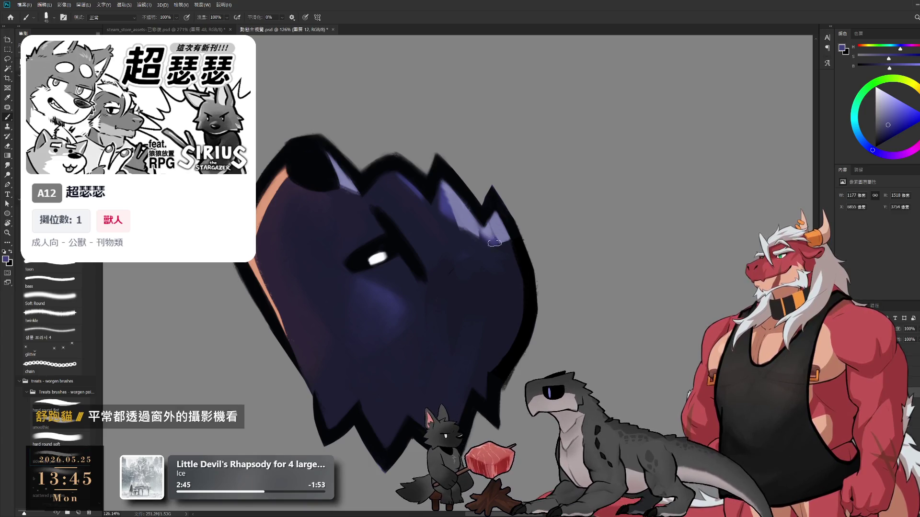
alt+click(489, 248)
key(bracketleft)
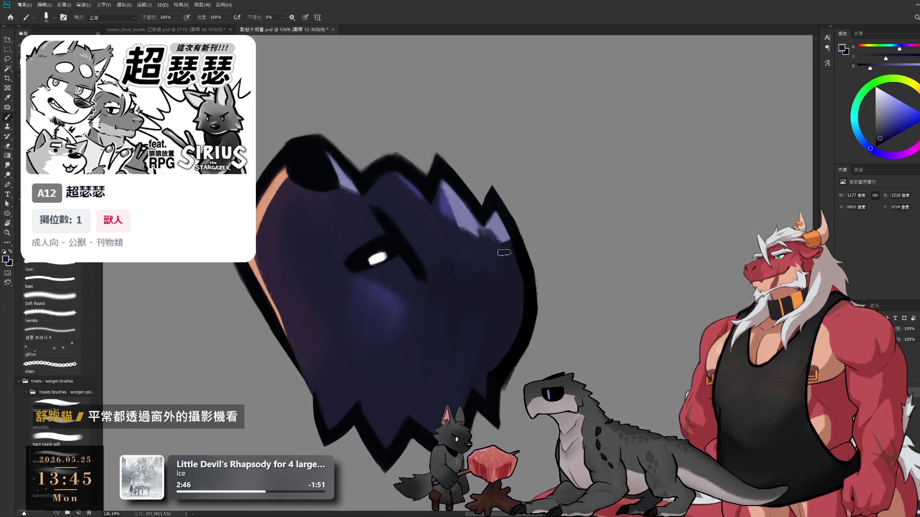
alt+click(505, 224)
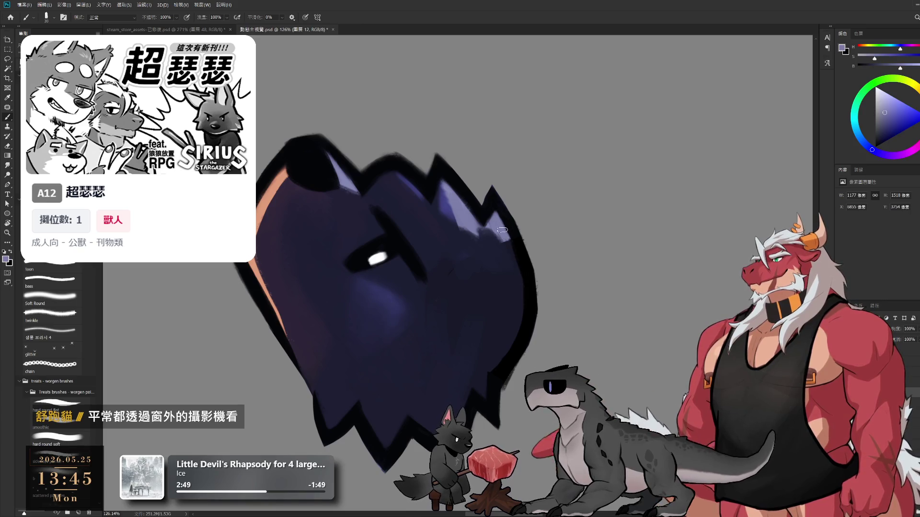
mouse_move(499, 234)
mouse_down()
mouse_move(515, 278)
mouse_move(512, 310)
mouse_move(512, 265)
mouse_up()
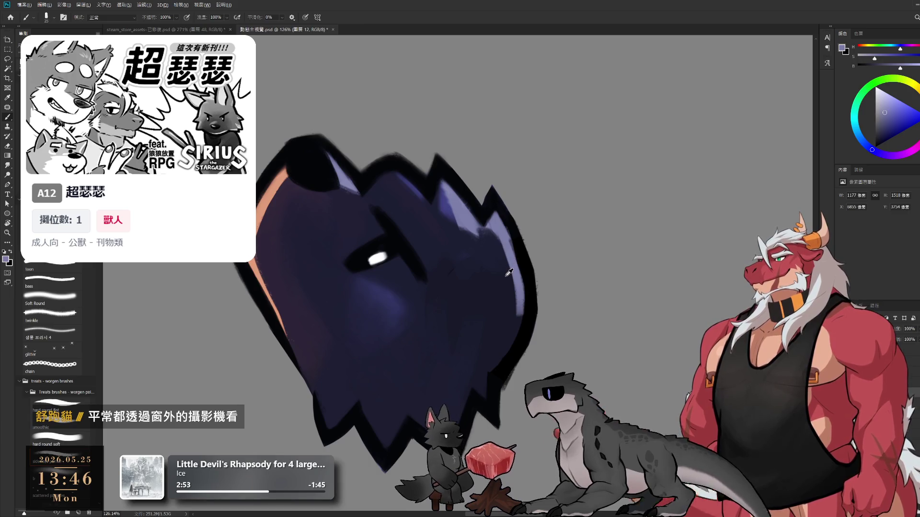
- Try several purples from the head, then darken the lavender highlight on the right edge
alt+click(509, 273)
alt+click(469, 230)
alt+click(443, 219)
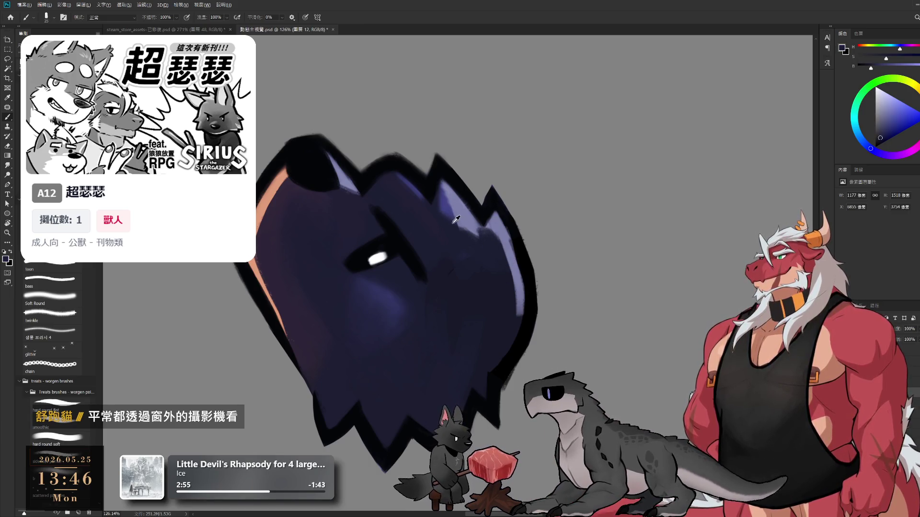
alt+click(522, 233)
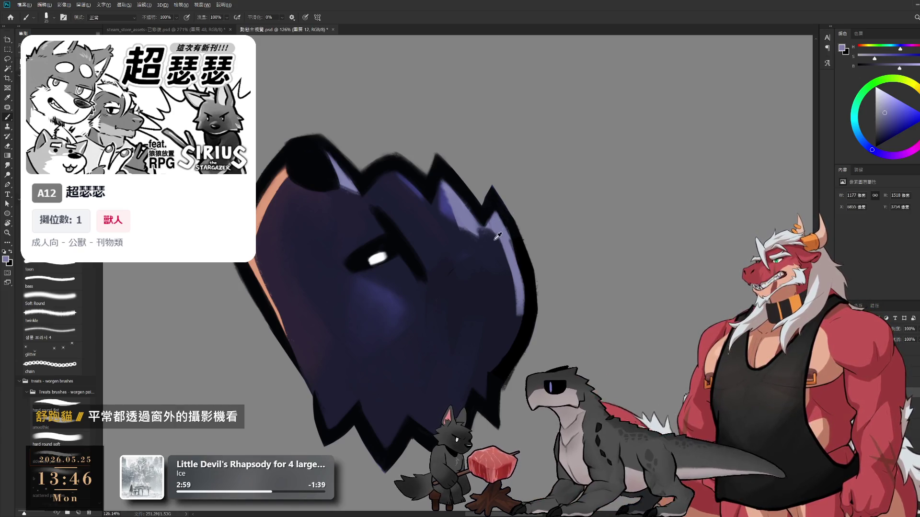
alt+click(491, 194)
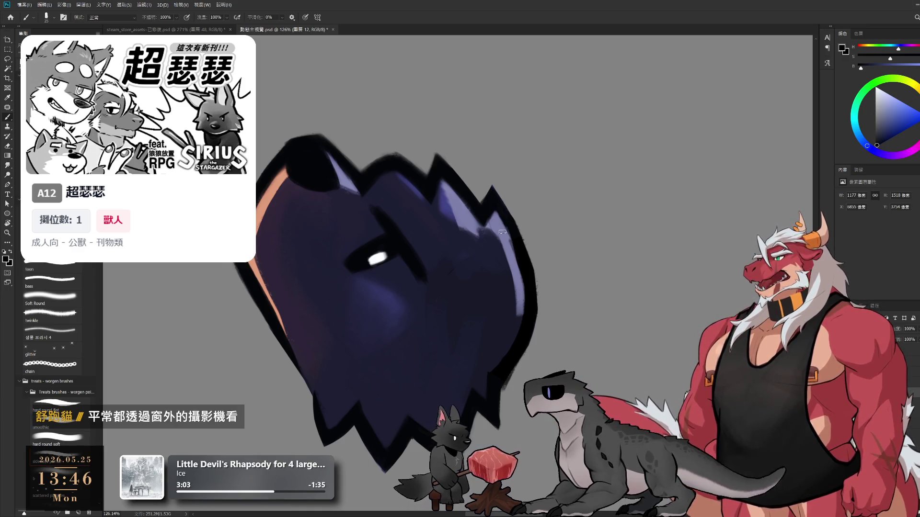
alt+click(500, 218)
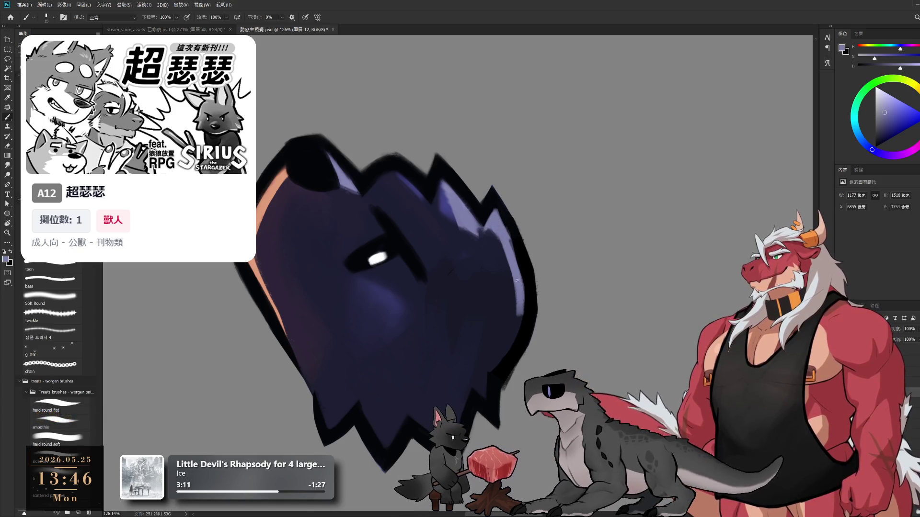
key(bracketright)
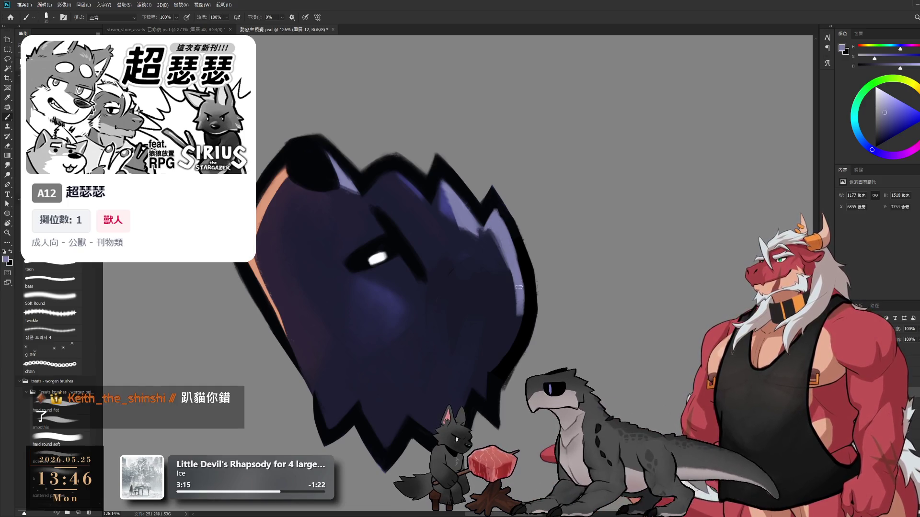
alt+click(501, 258)
drag(491, 252, 506, 333)
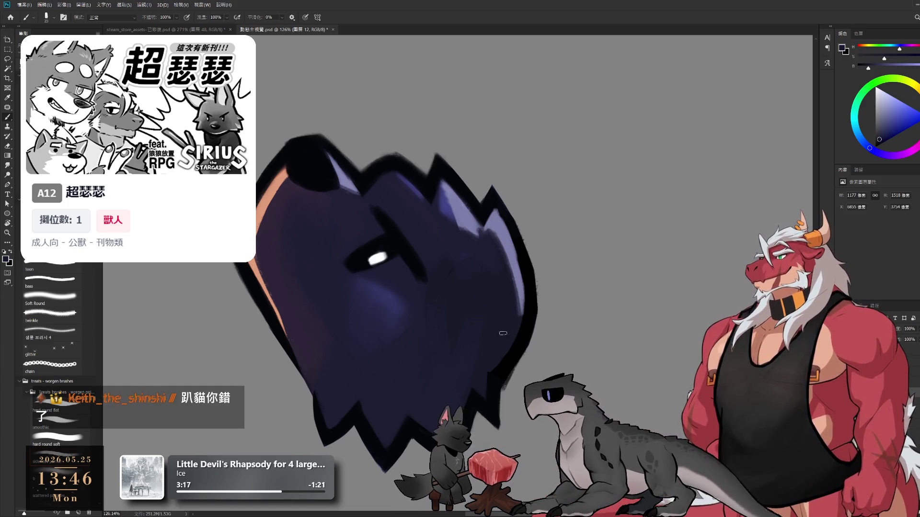
- Repaint the near-black outline down the head's right side and rotate the canvas back upright
alt+click(522, 243)
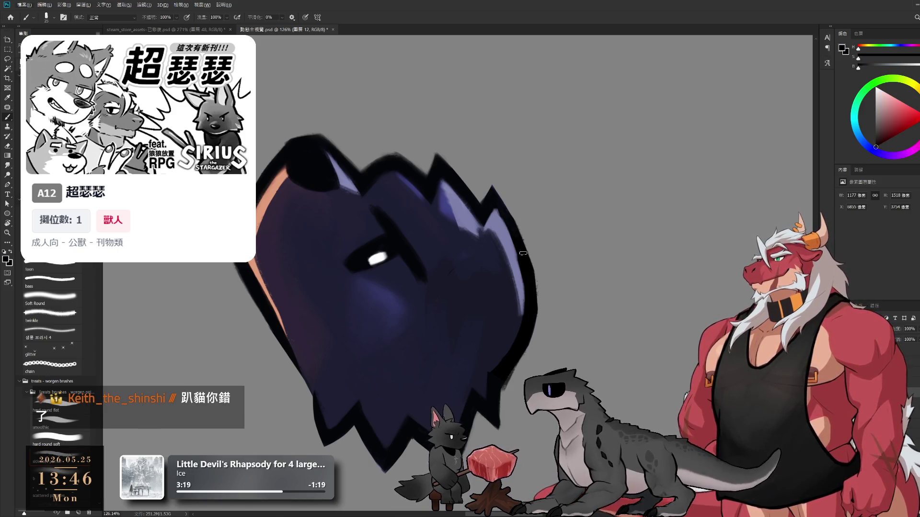
drag(526, 271, 526, 312)
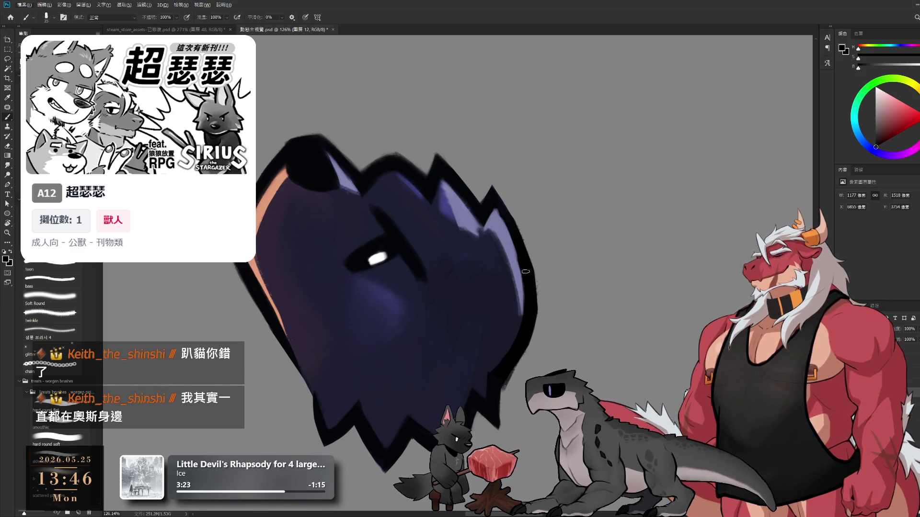
drag(526, 292, 511, 341)
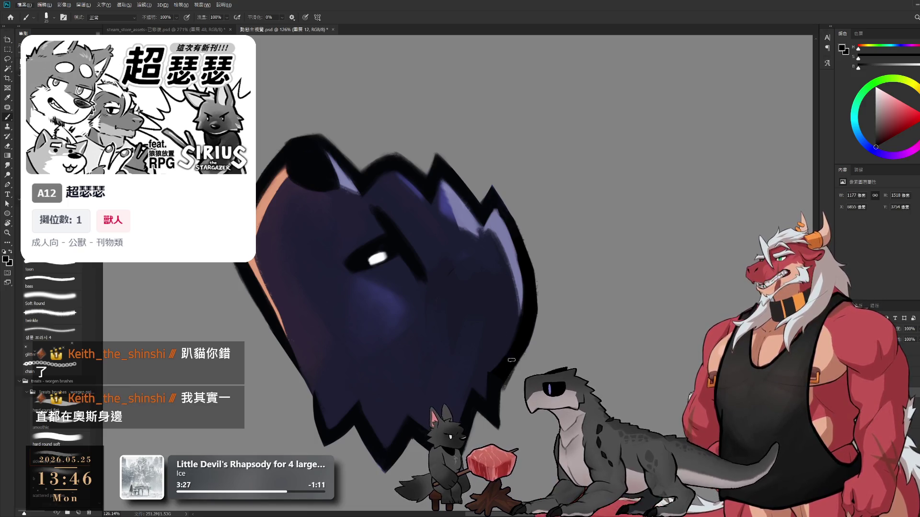
key(r)
drag(538, 369, 572, 298)
key(e)
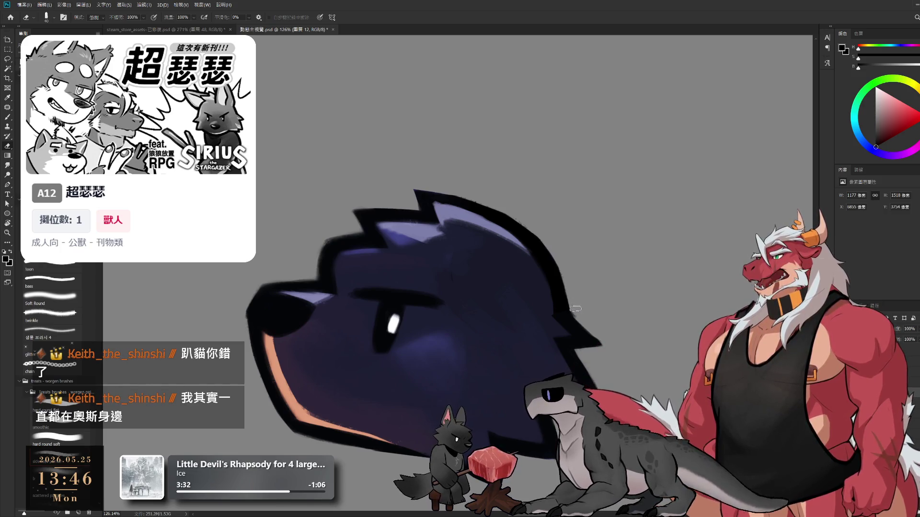
key(r)
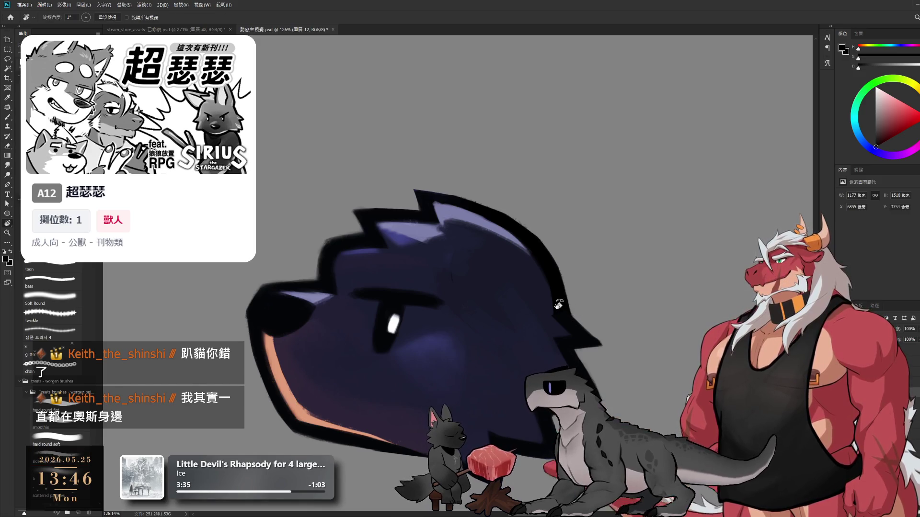
key(b)
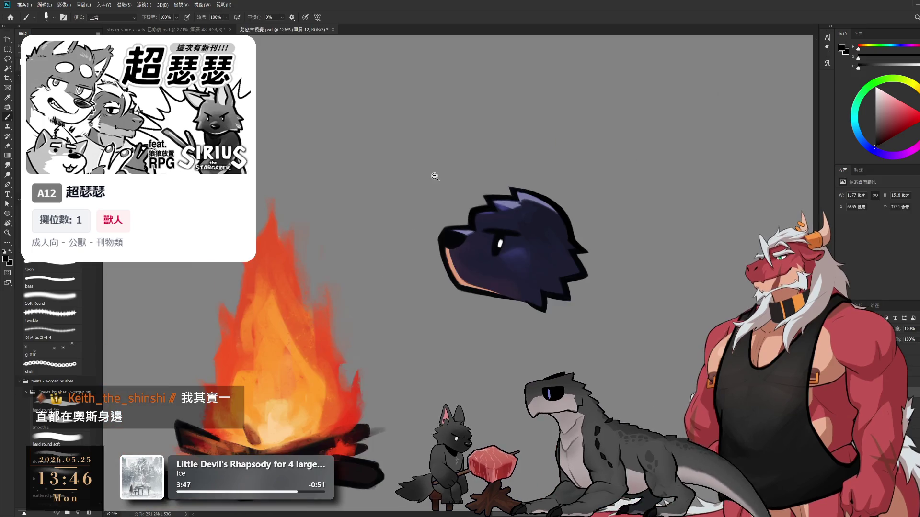
scroll(461, 130, down, 3)
scroll(547, 191, up, 5)
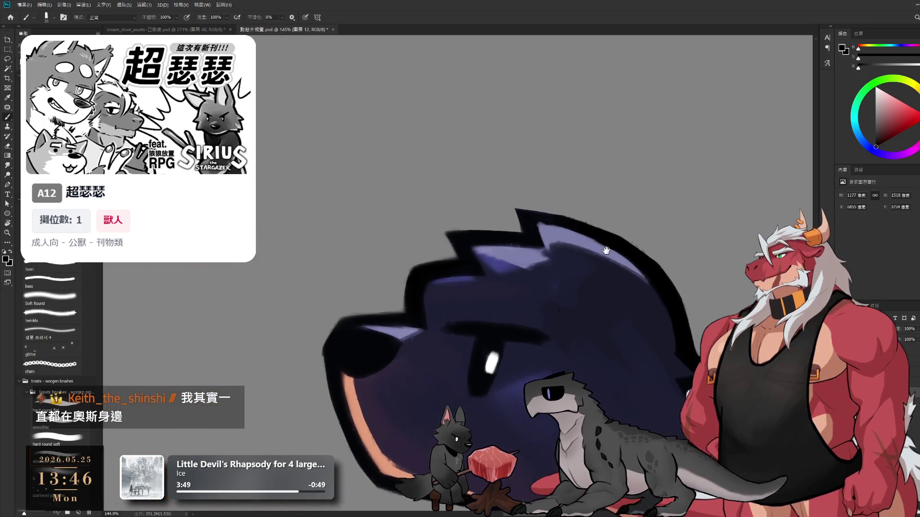
drag(614, 221, 531, 198)
- Paint blue-grey and lighter purple highlights onto the wolf head's top fur spikes
alt+click(478, 289)
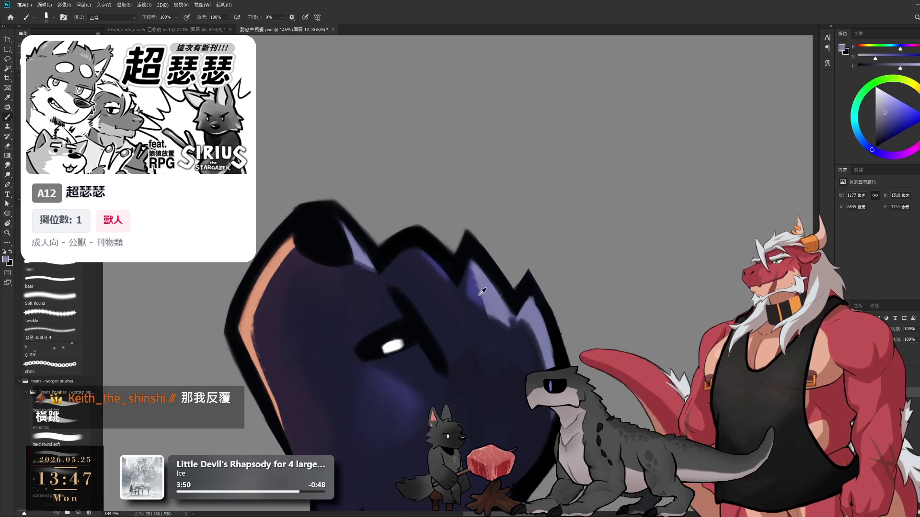
key(bracketleft)
key(bracketleft)
key(bracketleft)
key(bracketright)
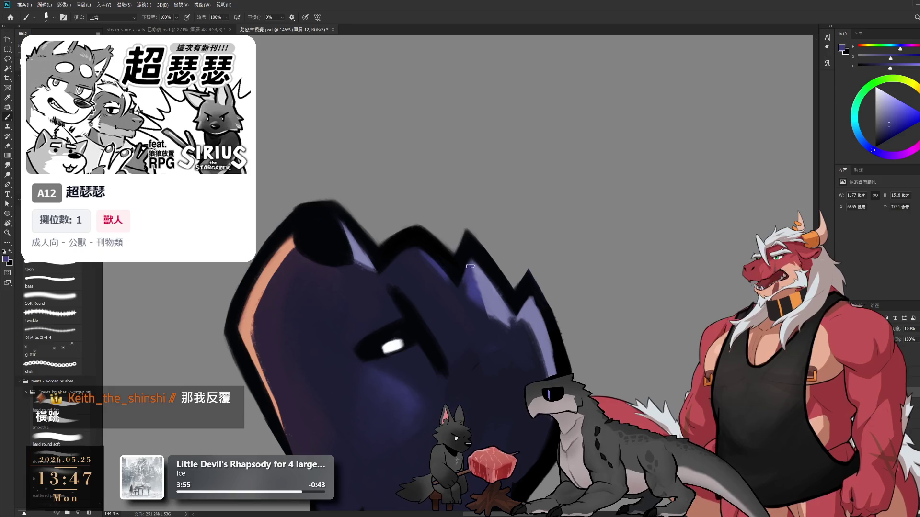
key(bracketright)
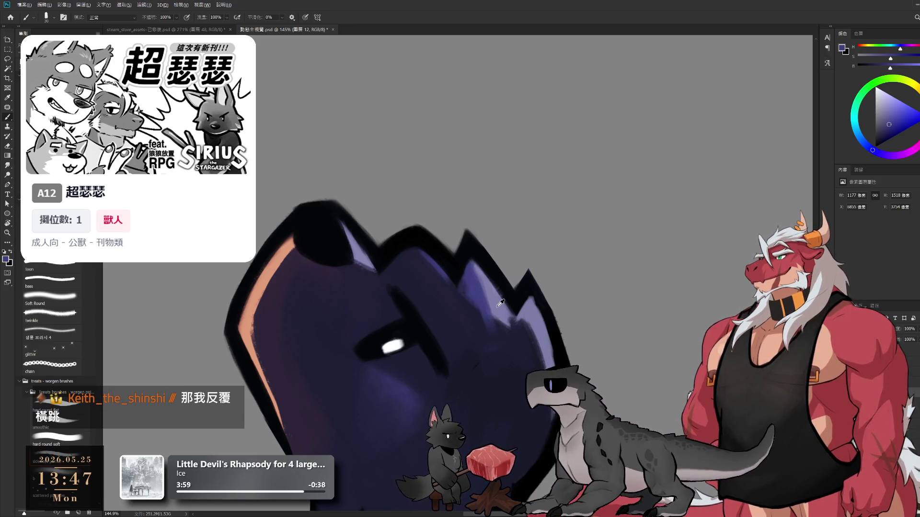
alt+click(498, 298)
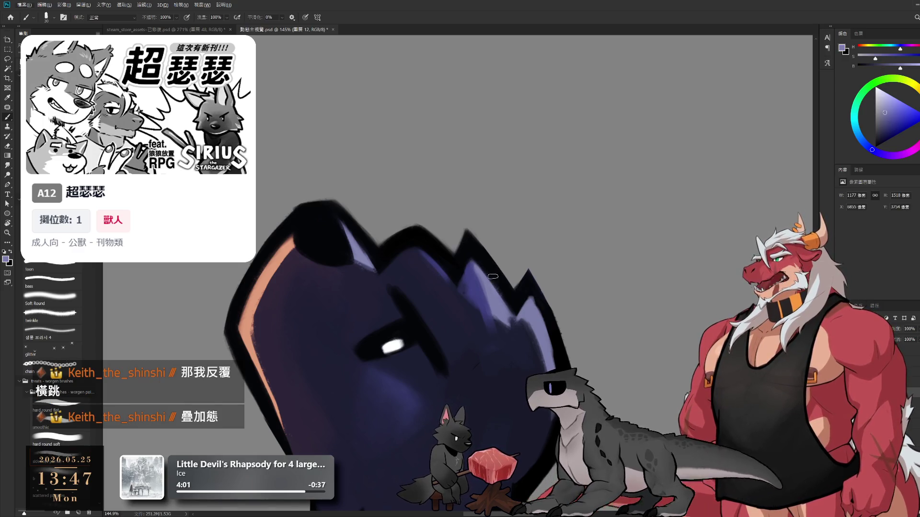
key(bracketleft)
key(bracketright)
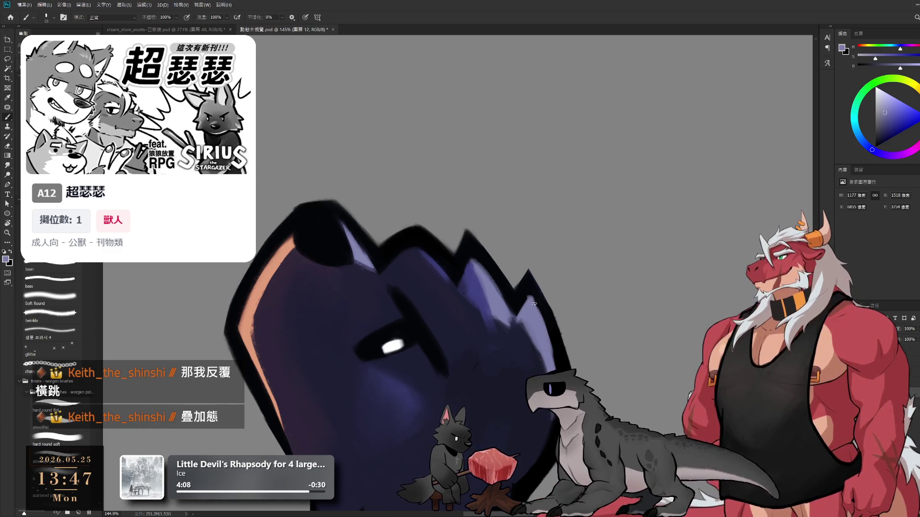
alt+click(547, 306)
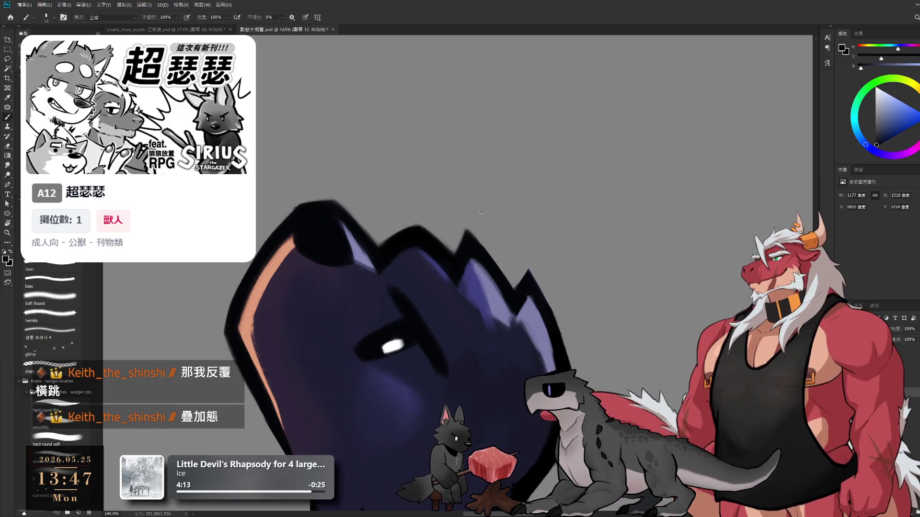
- Add darker purple shading across the head's spikes with the brush enlarged to 50
alt+click(474, 311)
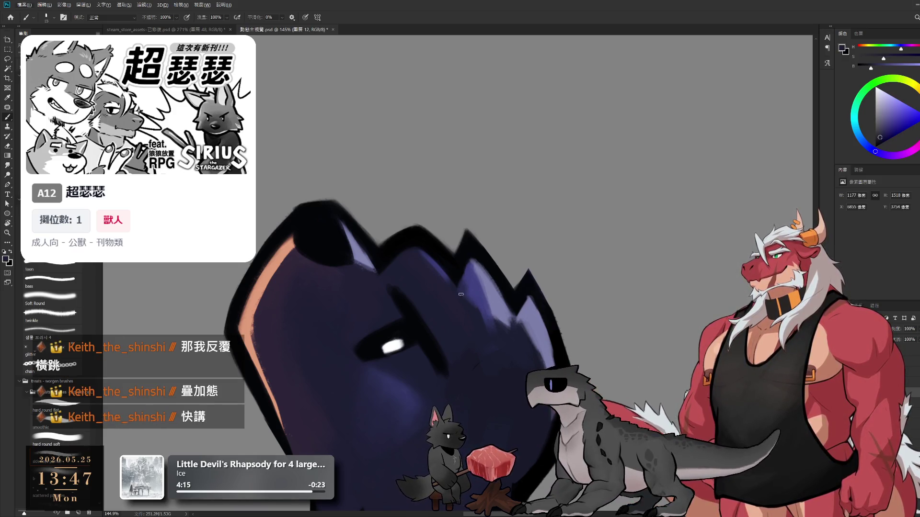
key(bracketright)
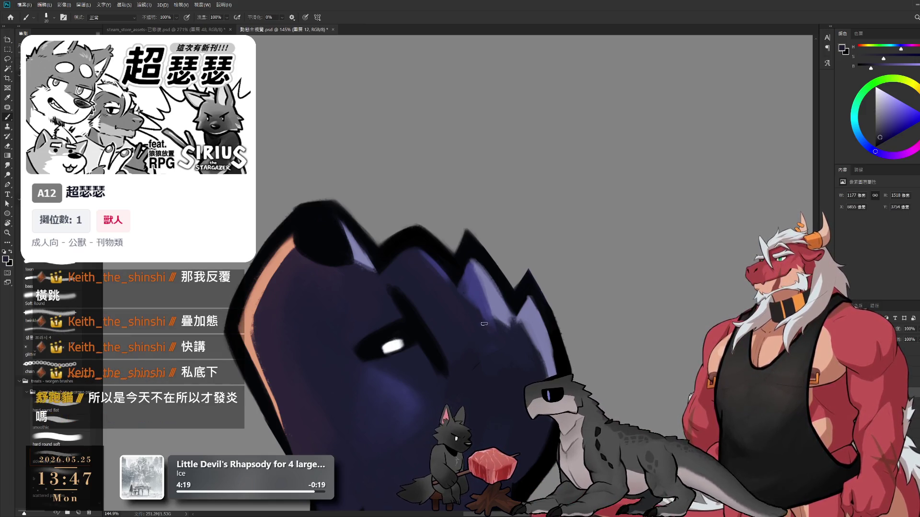
alt+click(479, 312)
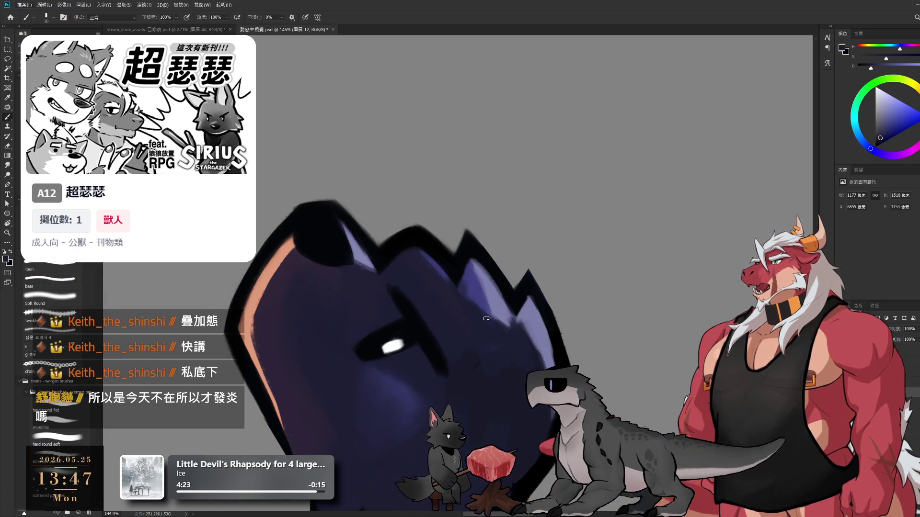
key(bracketright)
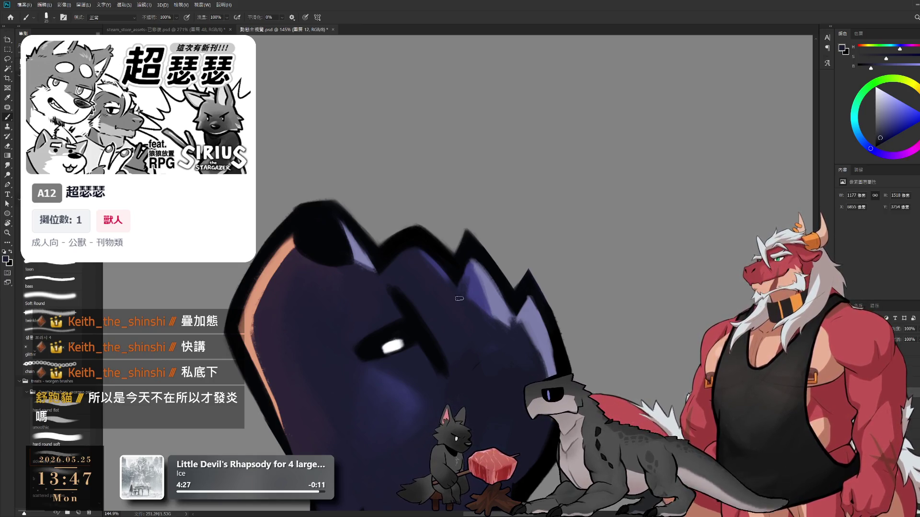
key(bracketright)
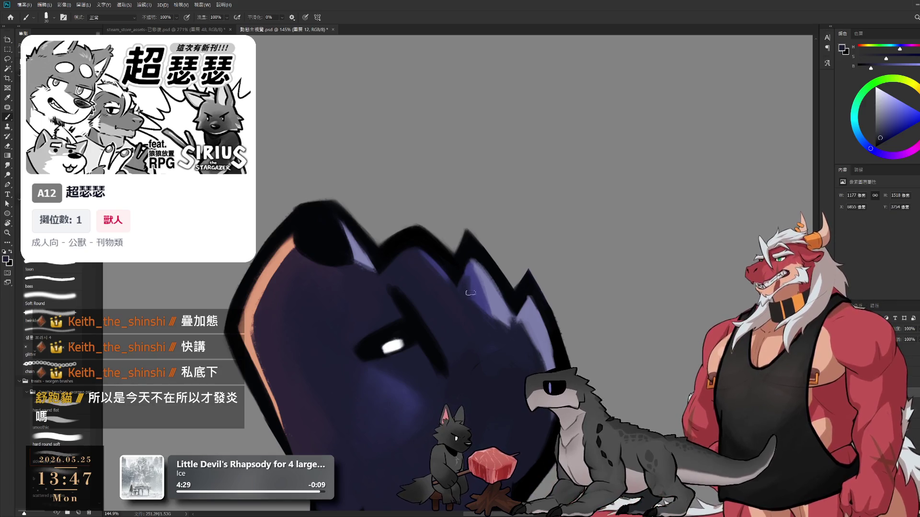
key(bracketright)
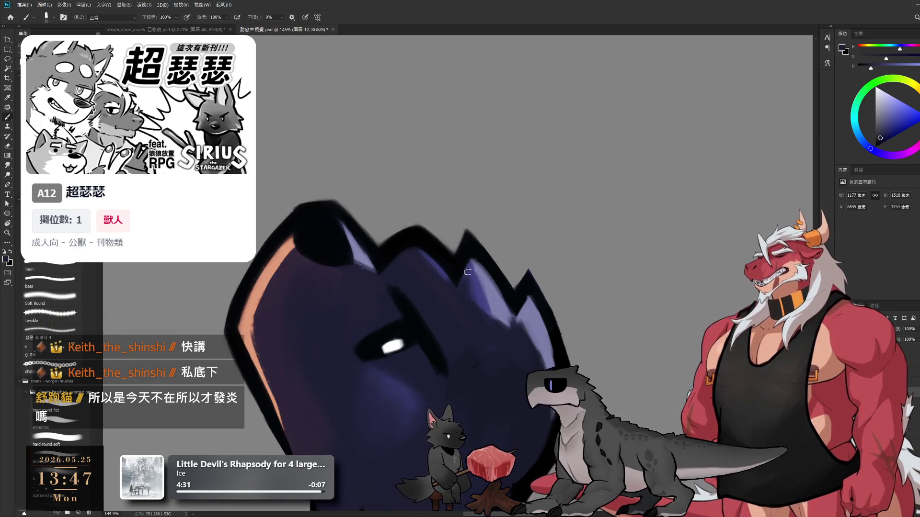
alt+click(472, 283)
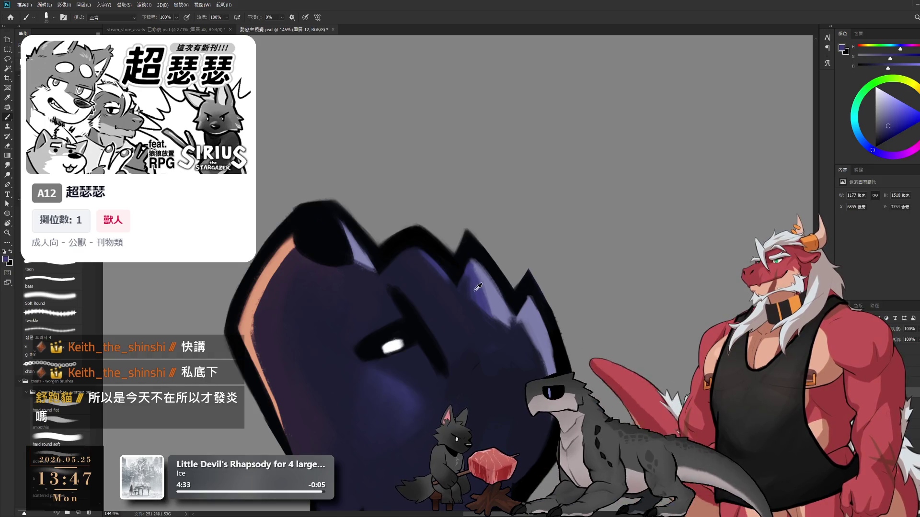
alt+click(472, 298)
key(bracketright)
key(bracketright)
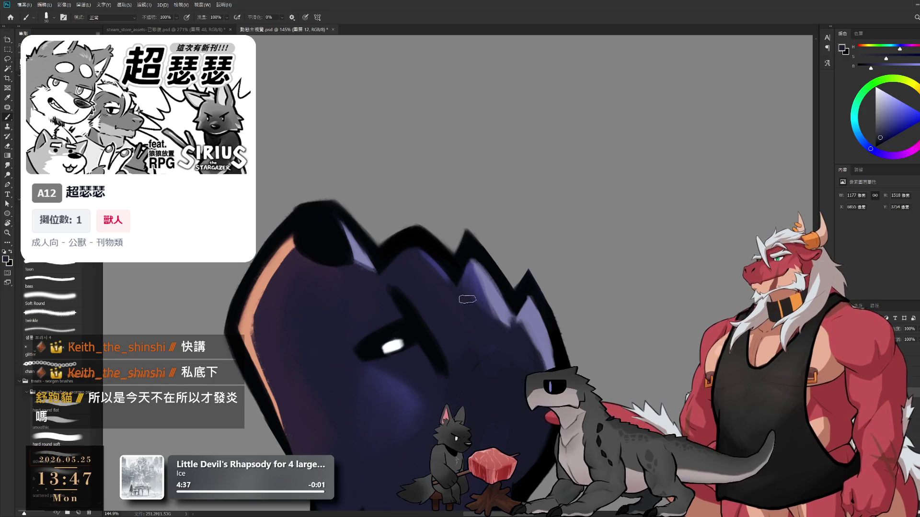
key(bracketright)
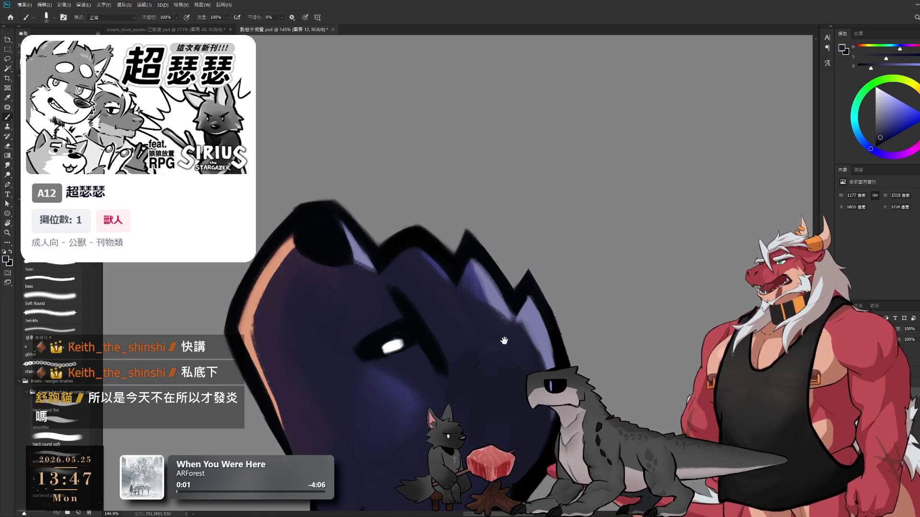
- Add a light lavender highlight and fine near-black outline, then rotate the canvas upright
drag(494, 352, 492, 319)
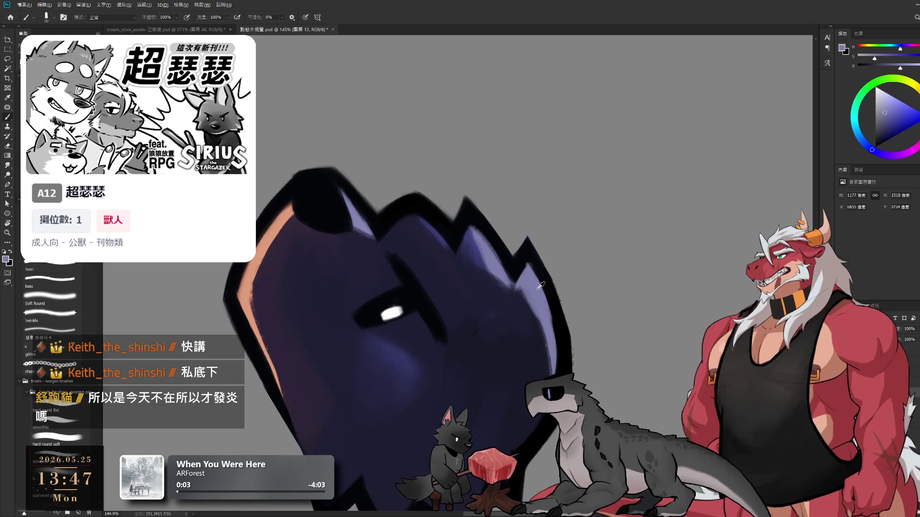
alt+click(527, 276)
key(bracketleft)
key(bracketleft)
key(bracketleft)
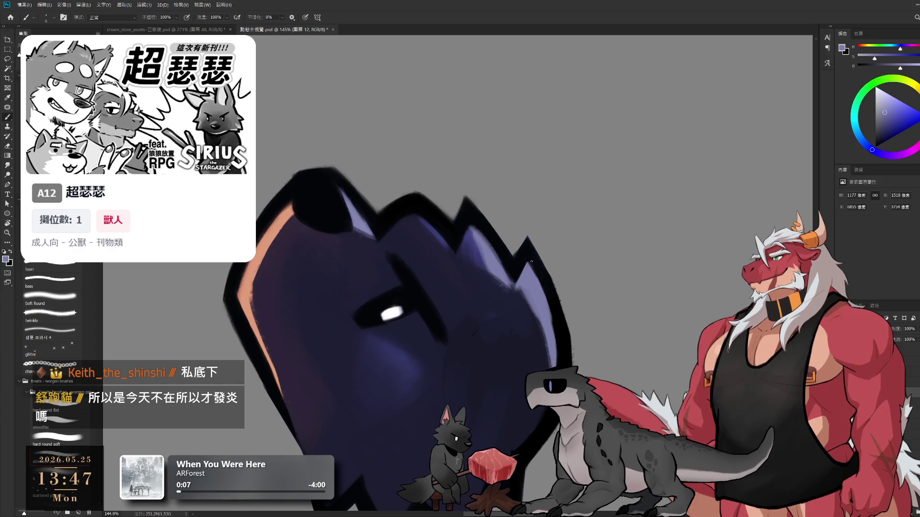
alt+click(532, 265)
key(r)
mouse_move(464, 202)
mouse_down()
mouse_move(464, 170)
mouse_move(389, 143)
mouse_up()
- Reset the canvas rotation and zoom out to show the campfire with the lone ear
scroll(434, 160, down, 3)
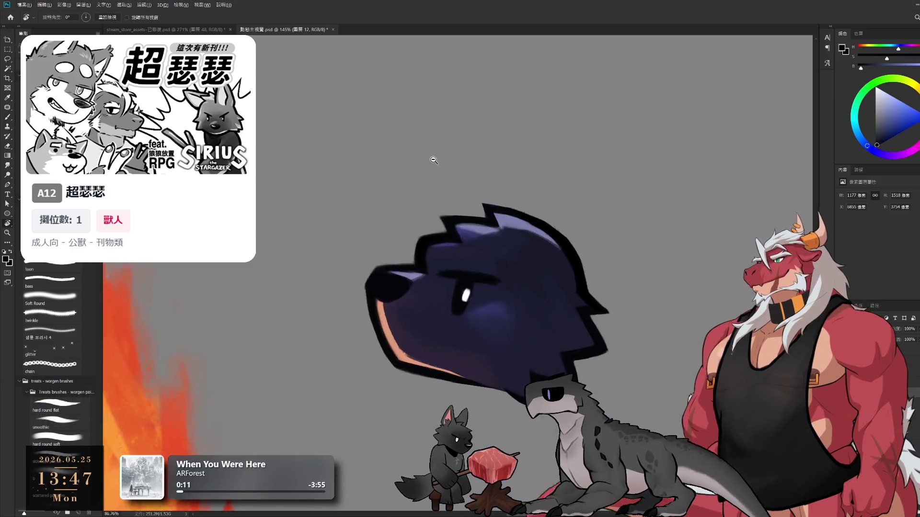
scroll(433, 161, down, 3)
drag(592, 221, 638, 198)
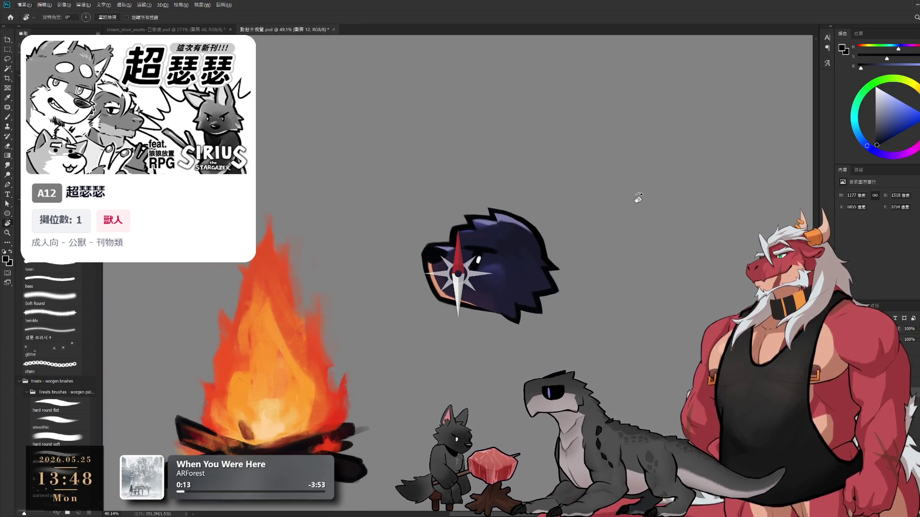
scroll(537, 212, up, 3)
mouse_move(541, 211)
mouse_down()
mouse_move(647, 158)
mouse_move(663, 229)
mouse_move(568, 238)
mouse_up()
scroll(568, 238, down, 2)
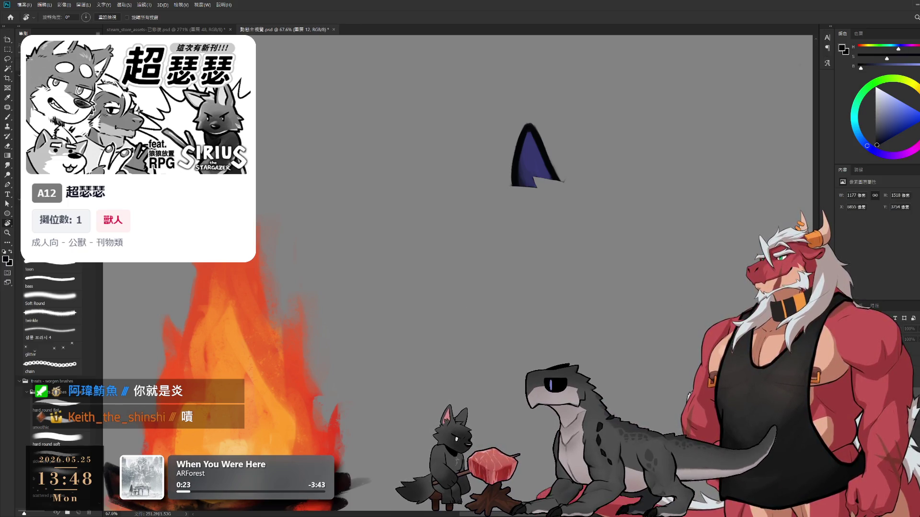
scroll(490, 298, up, 1)
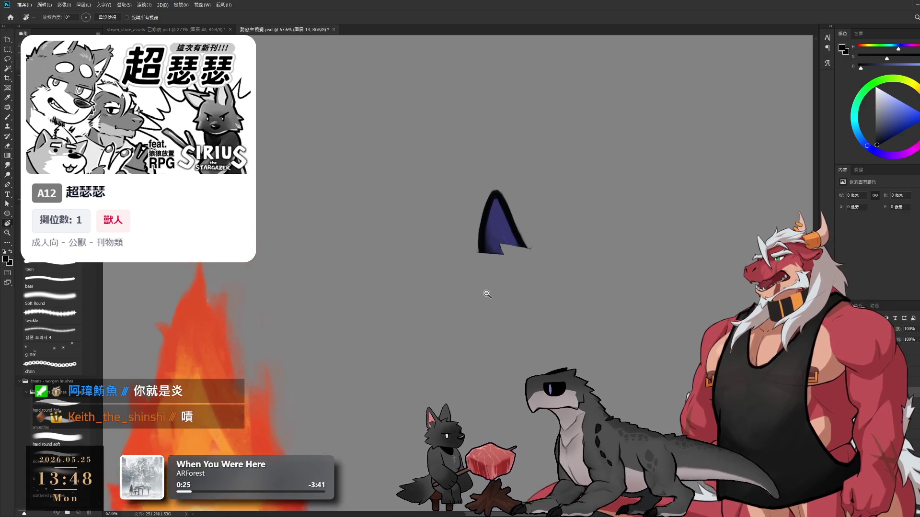
- Paint a thick black outline along the ear's lower-left and right edges
drag(490, 120, 505, 322)
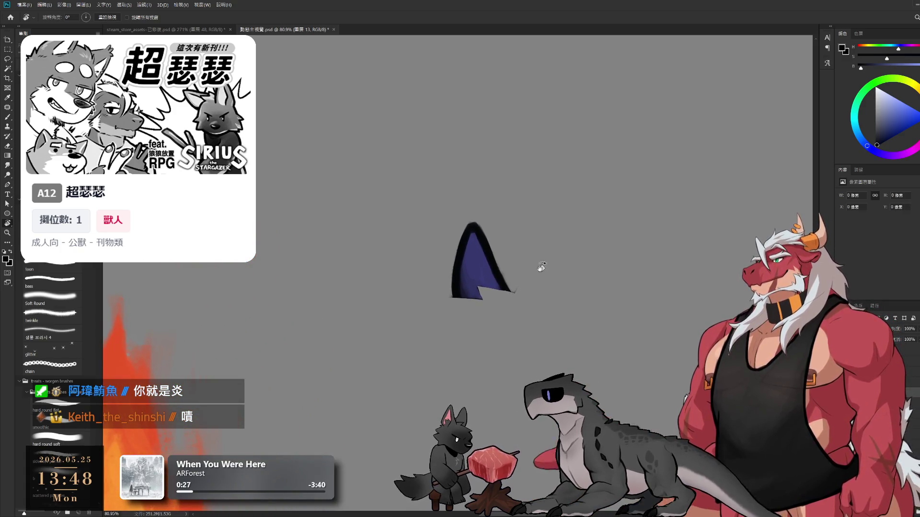
key(e)
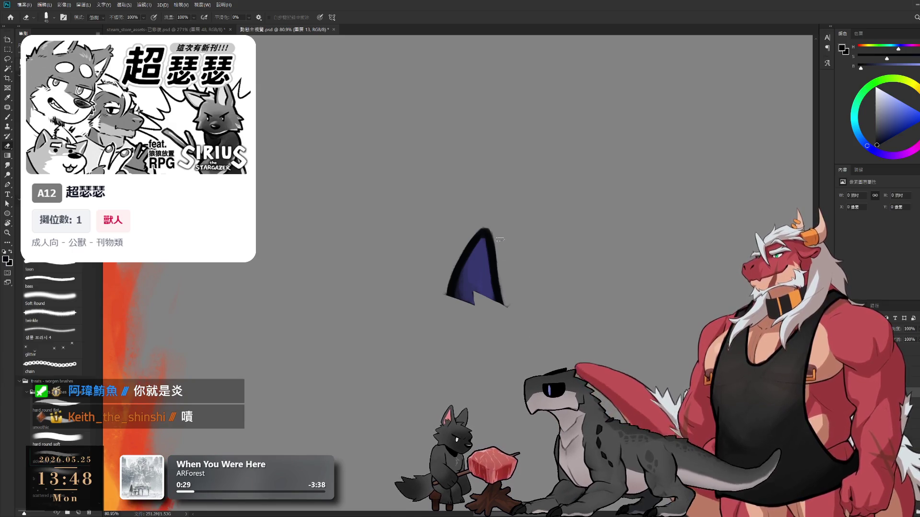
key(b)
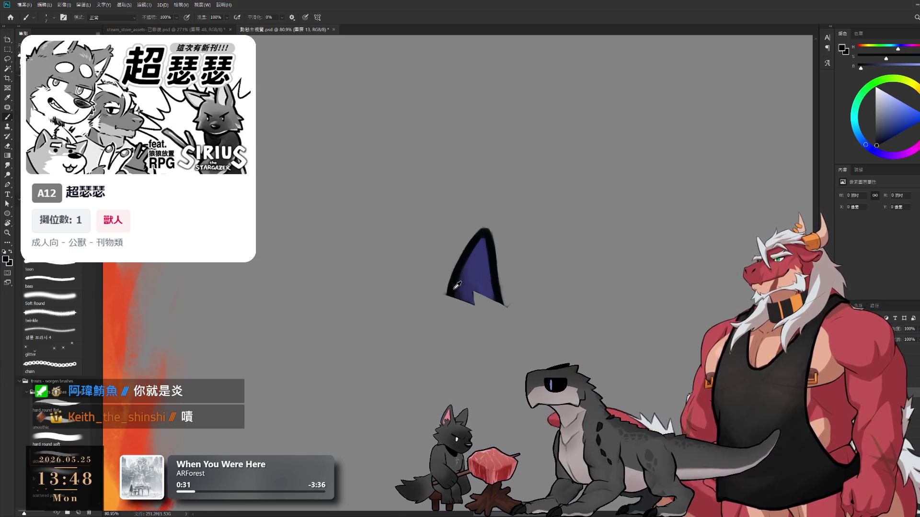
drag(451, 296, 449, 328)
key(bracketright)
key(bracketright)
key(bracketright)
drag(450, 288, 450, 328)
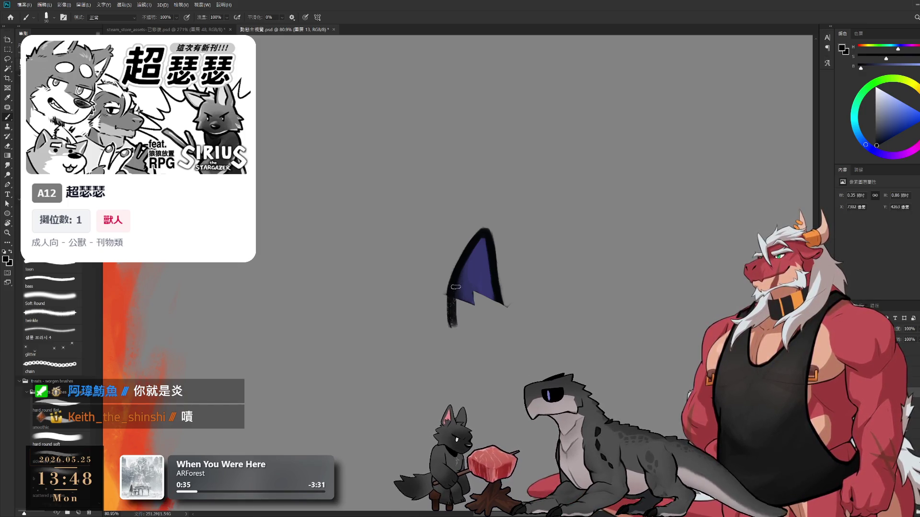
drag(447, 288, 453, 339)
drag(495, 290, 506, 330)
- Fill the ear's rounded base with a darker blue-purple sampled from the ear
alt+click(465, 290)
mouse_move(464, 293)
mouse_down()
mouse_move(455, 326)
mouse_move(462, 297)
mouse_move(470, 335)
mouse_move(479, 297)
mouse_move(488, 330)
mouse_move(496, 302)
mouse_move(500, 333)
mouse_move(462, 344)
mouse_move(492, 340)
mouse_move(461, 338)
mouse_move(446, 326)
mouse_move(465, 349)
mouse_move(502, 321)
mouse_move(505, 337)
mouse_move(502, 328)
mouse_up()
alt+click(450, 324)
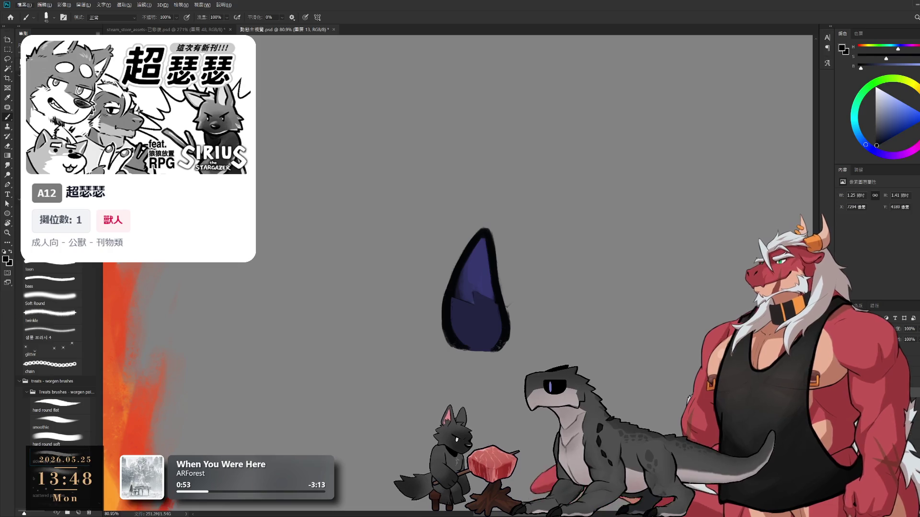
key(alt+bracketleft)
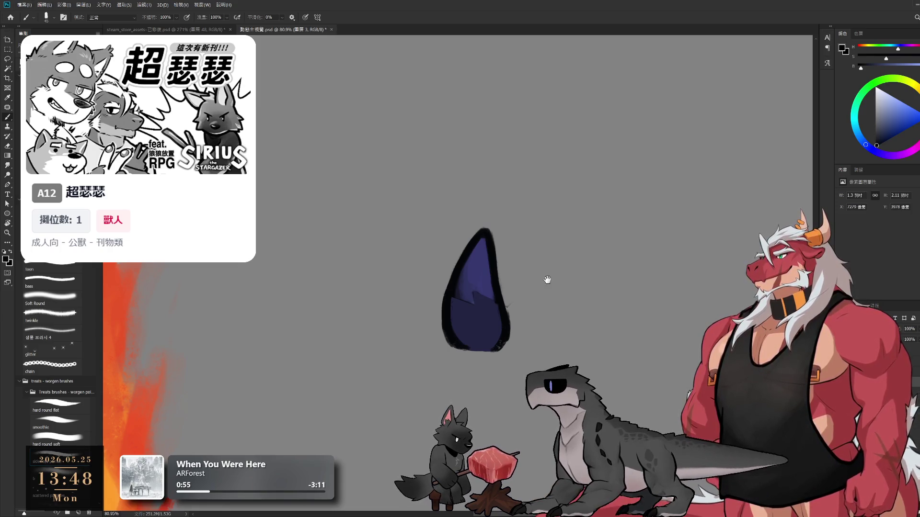
scroll(602, 257, up, 5)
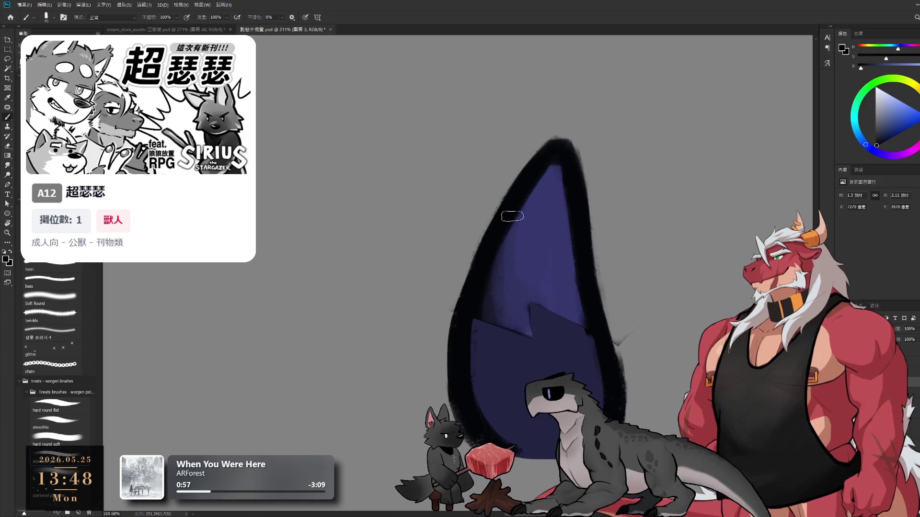
- Smooth the ear's blue interior shading using several sampled blues at smaller brush sizes
alt+click(484, 312)
key(bracketleft)
key(bracketleft)
key(bracketleft)
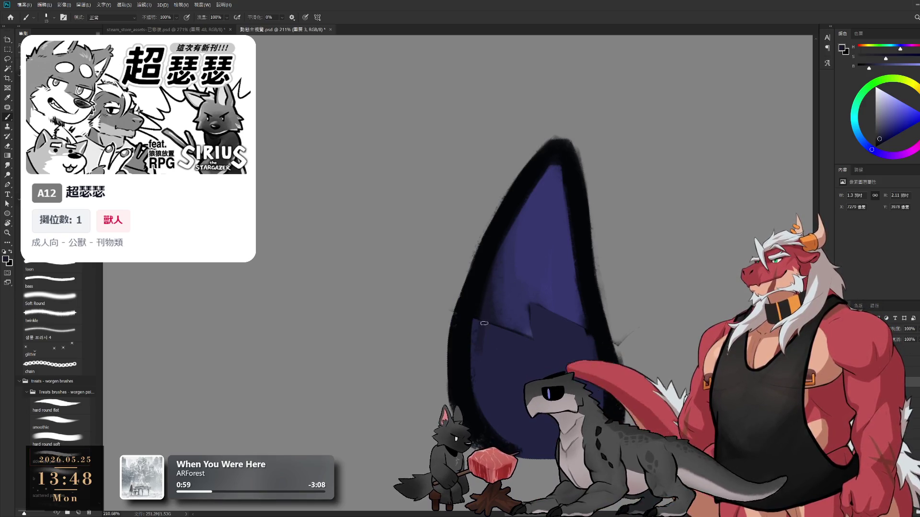
key(bracketright)
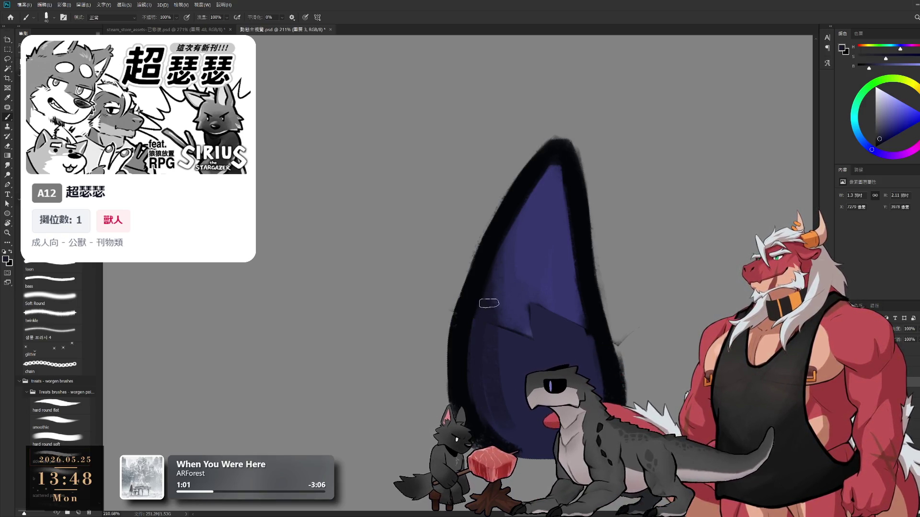
alt+click(522, 306)
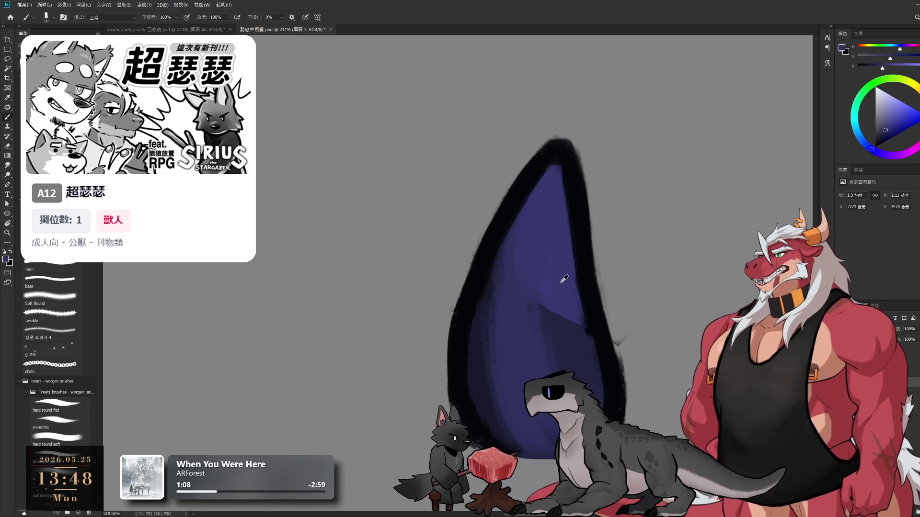
alt+click(564, 306)
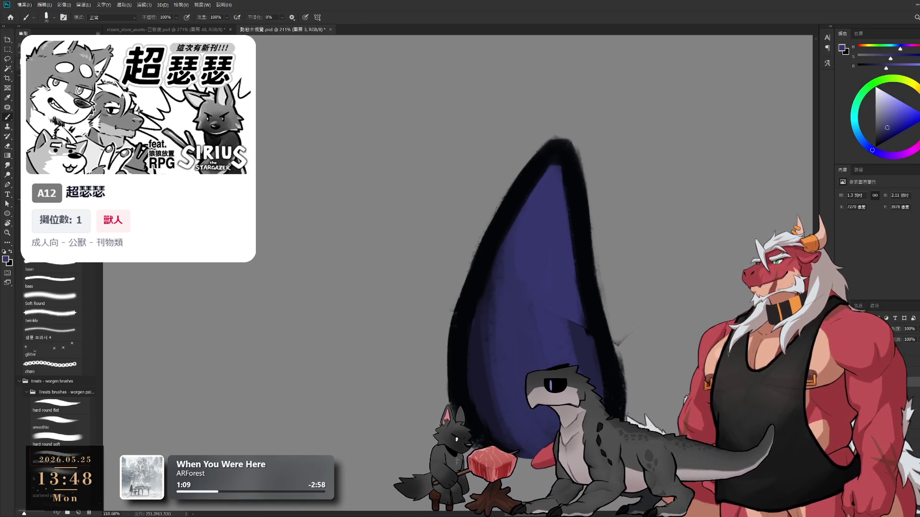
key(bracketleft)
key(bracketleft)
key(bracketleft)
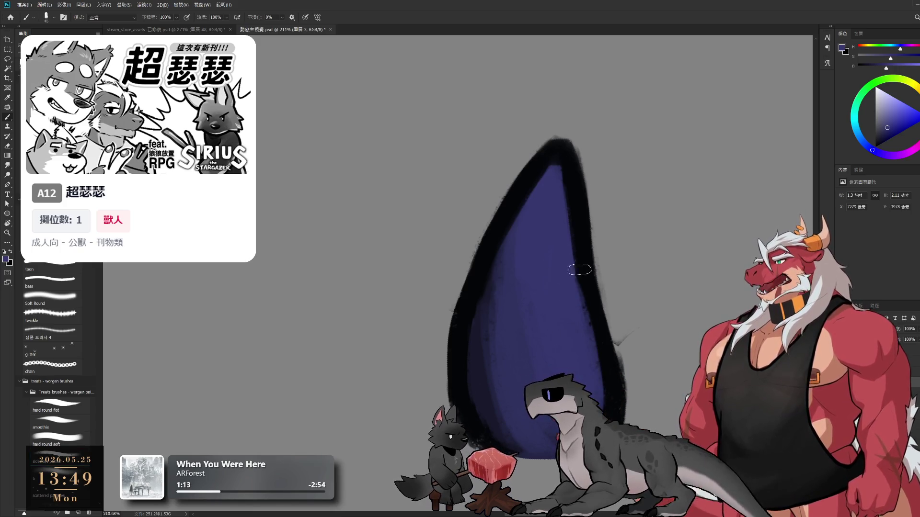
alt+click(592, 241)
alt+click(562, 202)
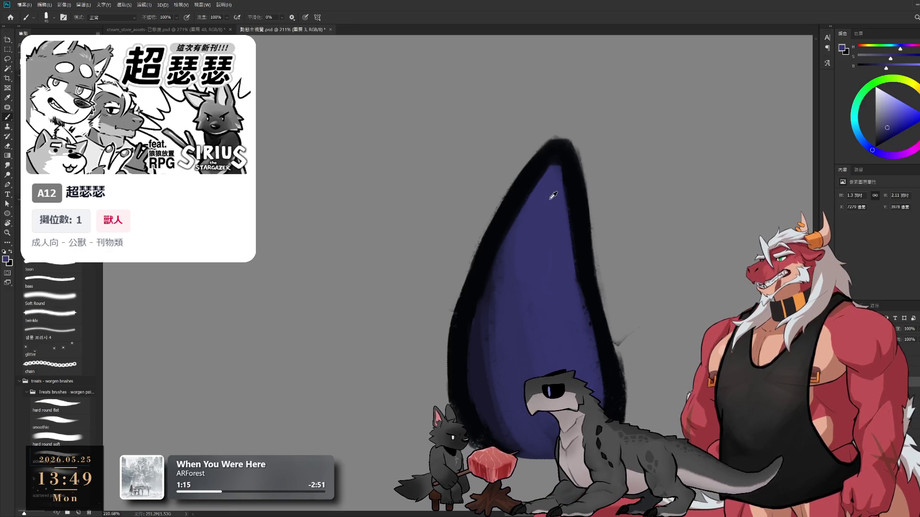
key(bracketleft)
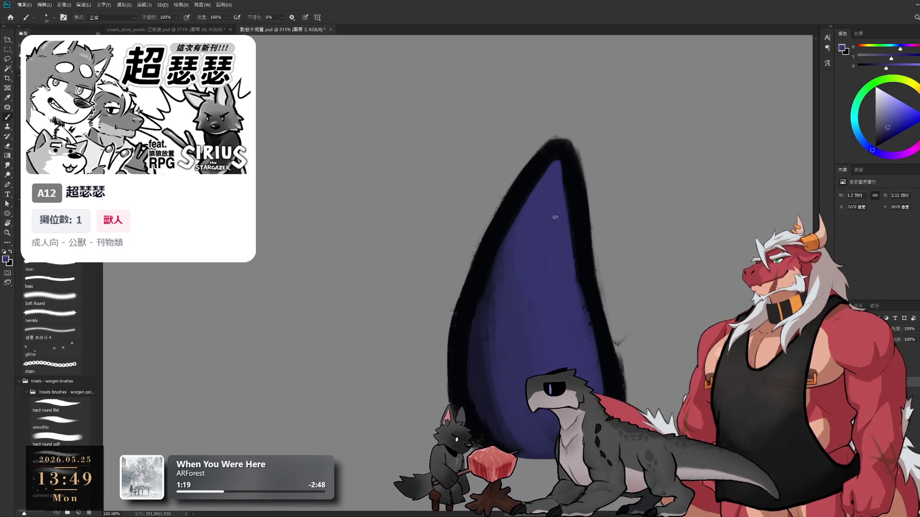
- Touch up the near-black outline and blue fill, then save the document
alt+click(580, 255)
key(bracketright)
key(bracketright)
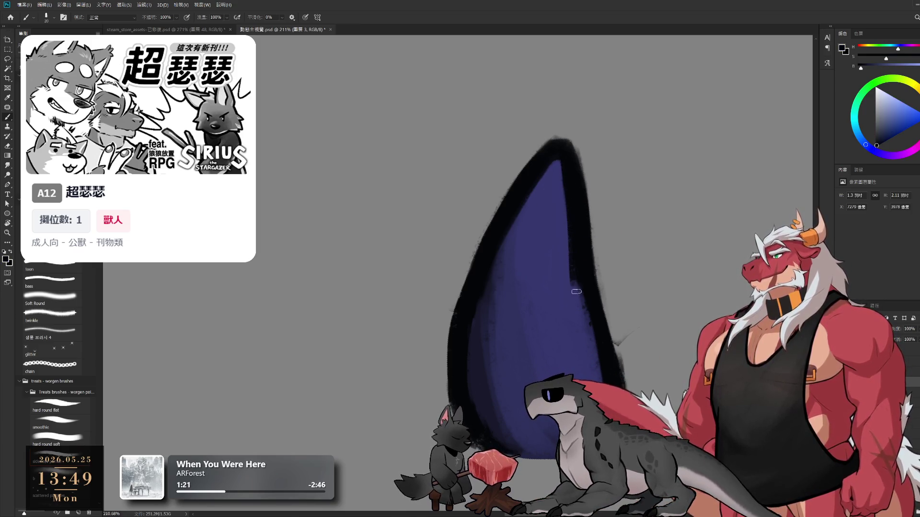
alt+click(565, 279)
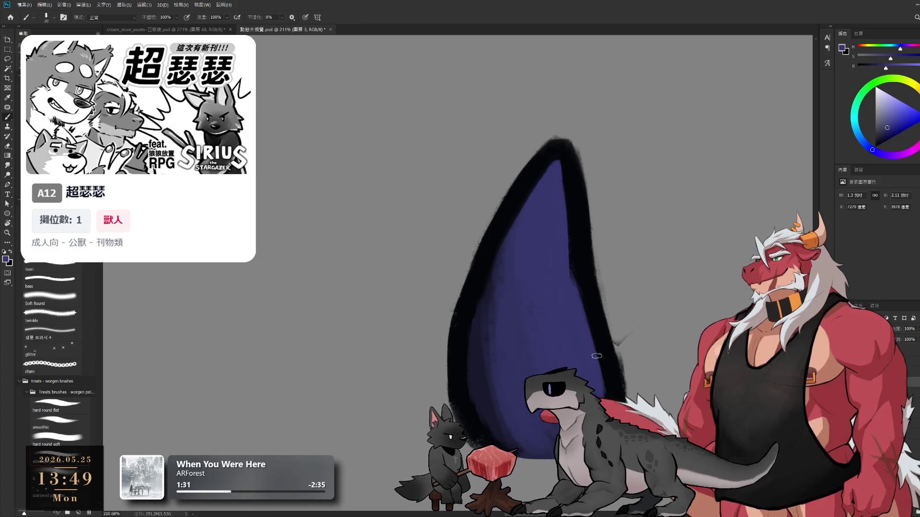
key(ctrl+s)
drag(617, 343, 560, 325)
key(e)
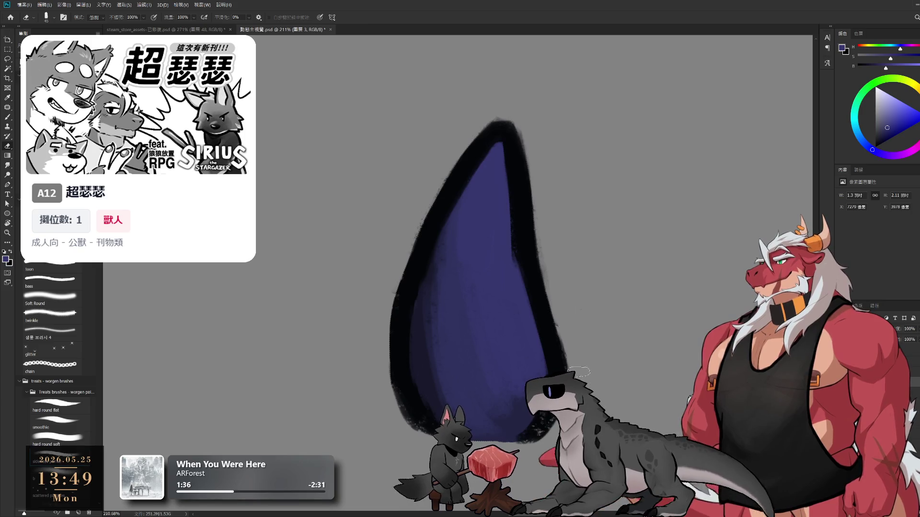
- Touch up the ear's black outline and colours, alternating between brush and eraser
key(b)
alt+click(545, 339)
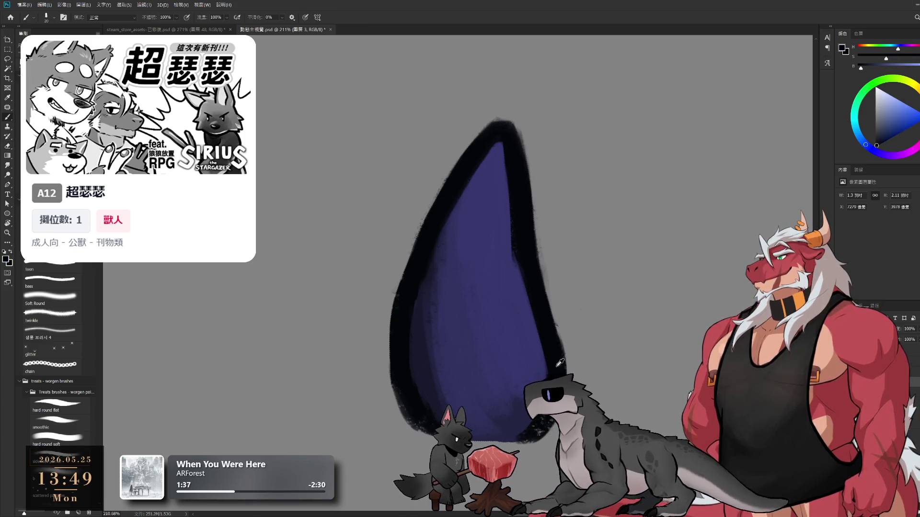
key(e)
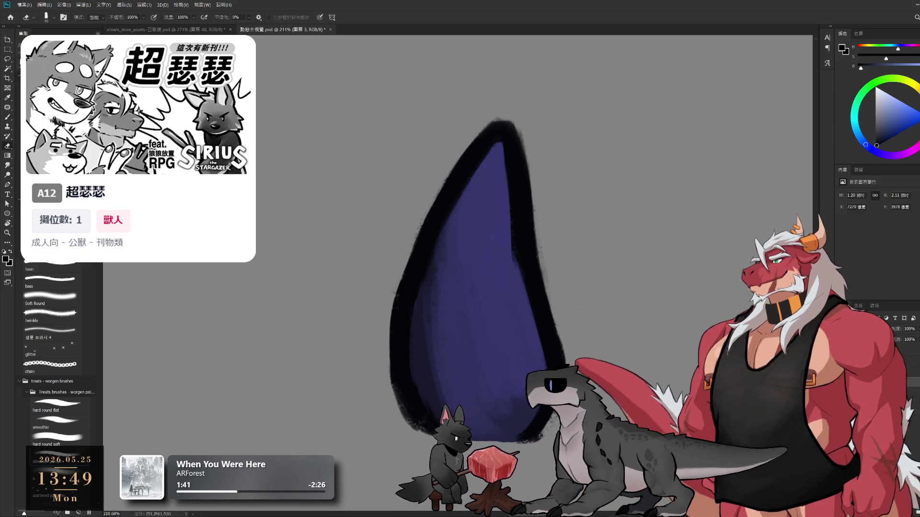
key(b)
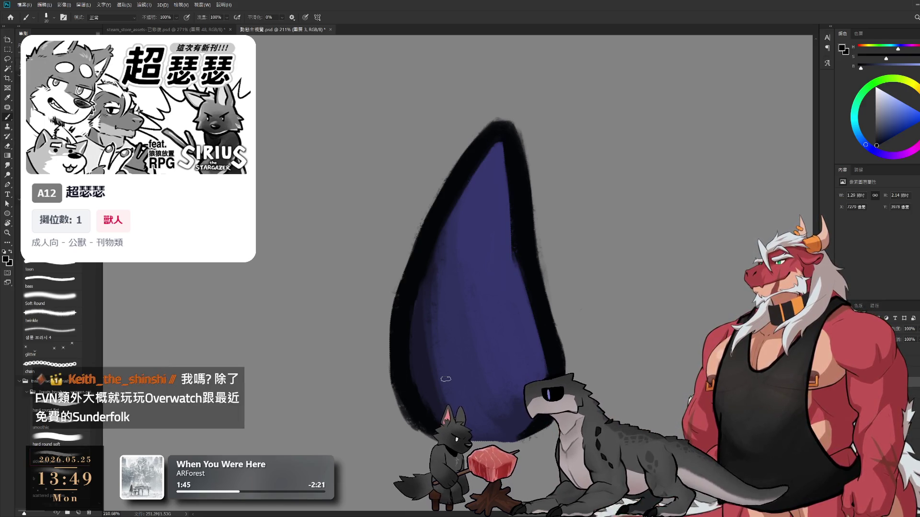
drag(449, 362, 487, 384)
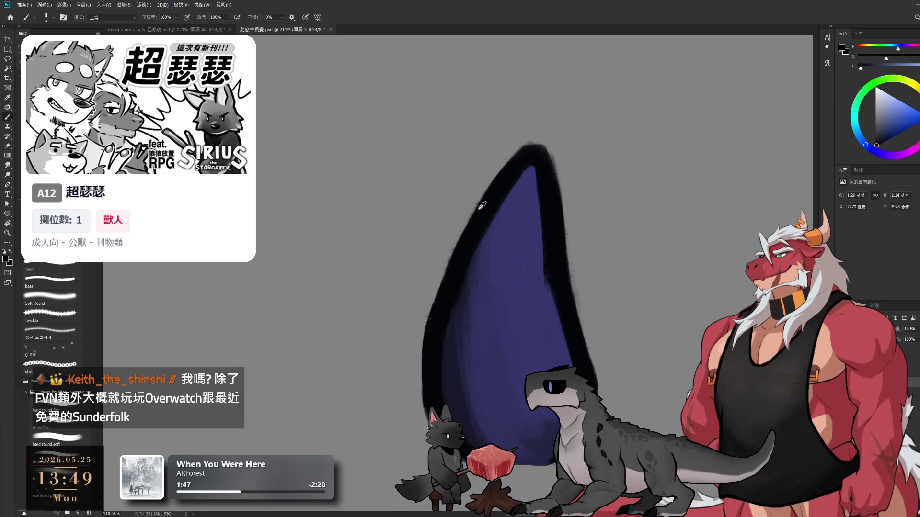
alt+click(453, 387)
key(bracketright)
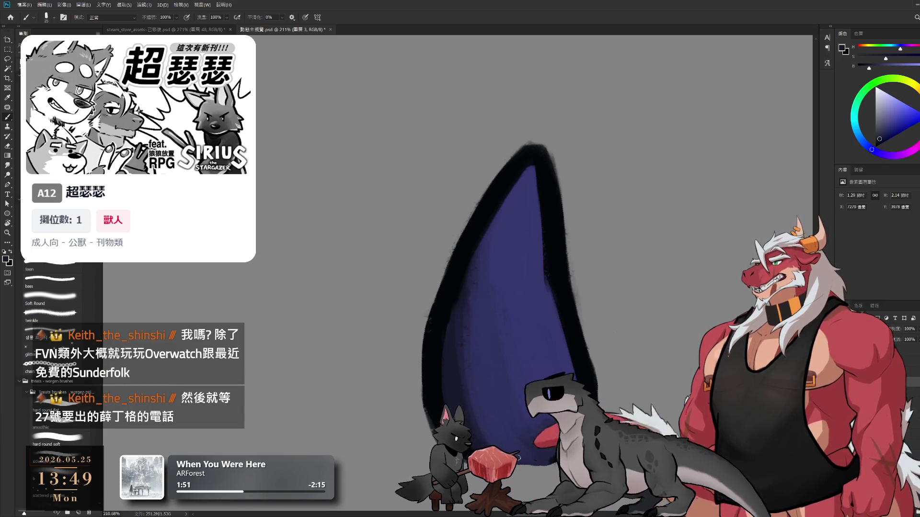
key(e)
key(bracketleft)
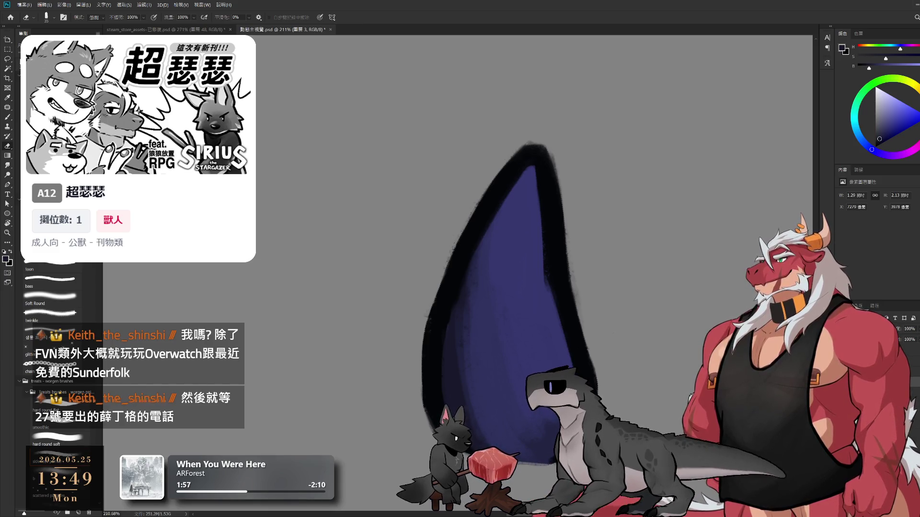
key(b)
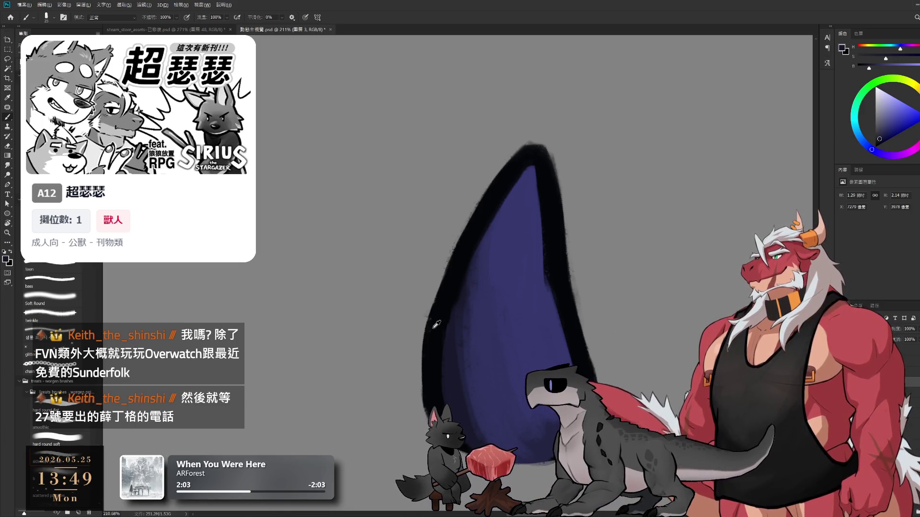
key(e)
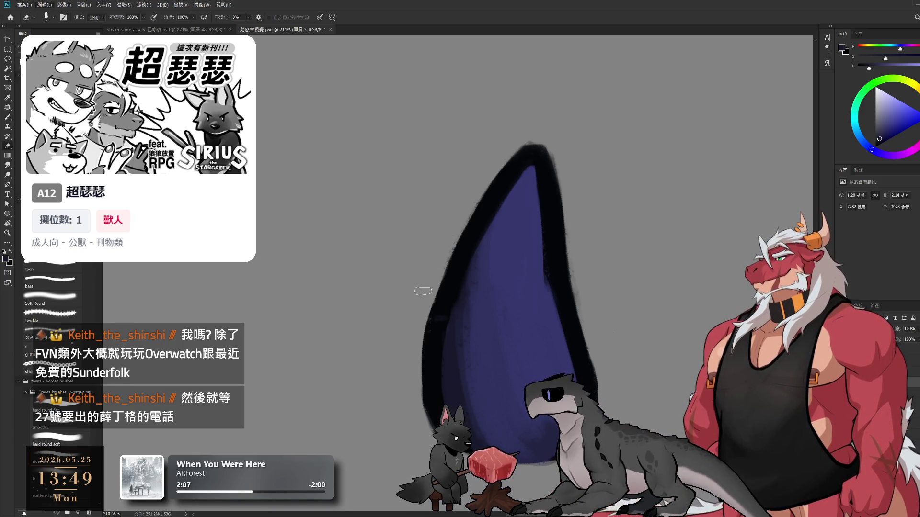
key(b)
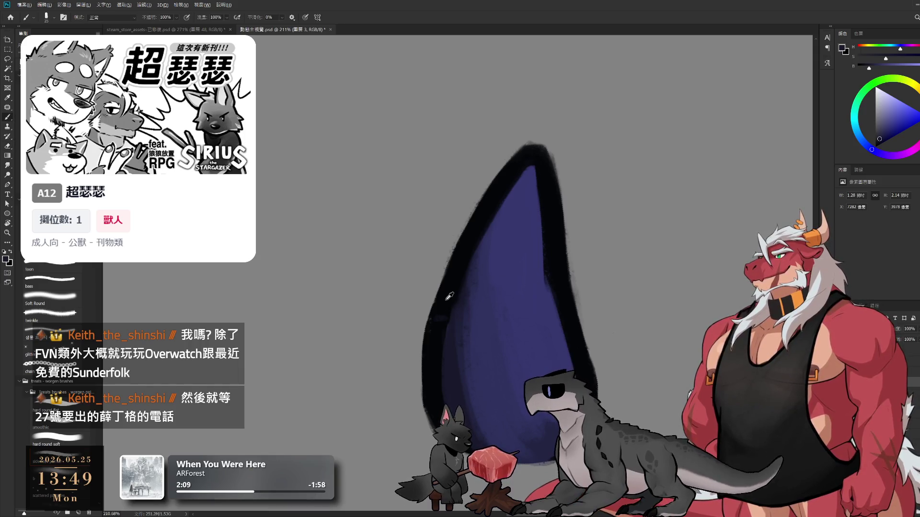
- Pick the ear's darker purple and blue as paint colour with a larger brush
alt+click(450, 296)
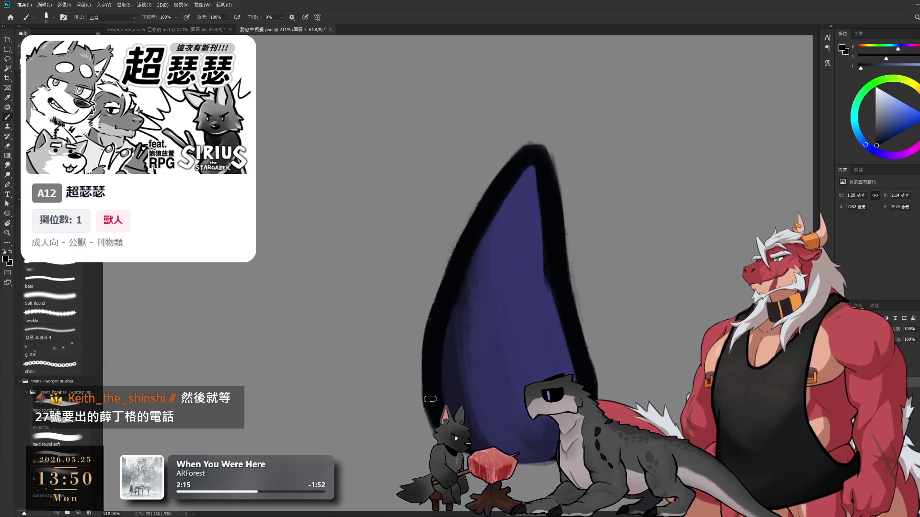
alt+click(468, 283)
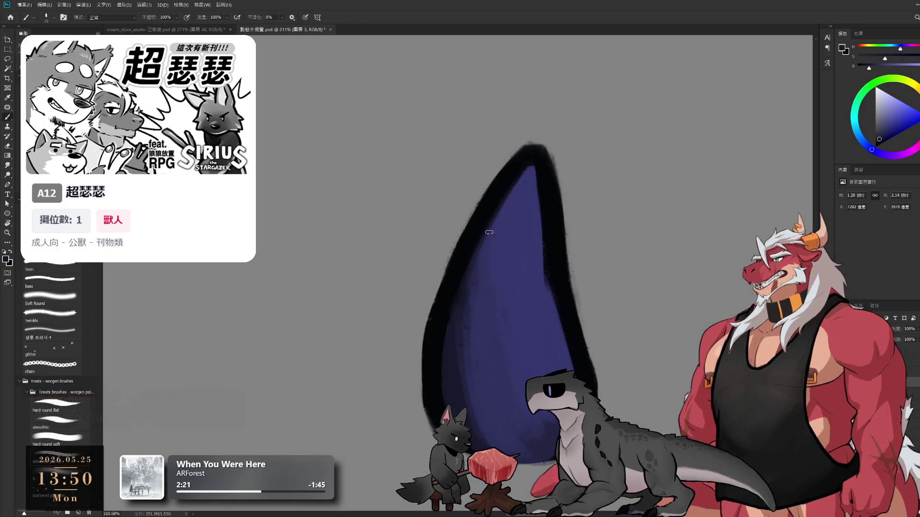
key(bracketright)
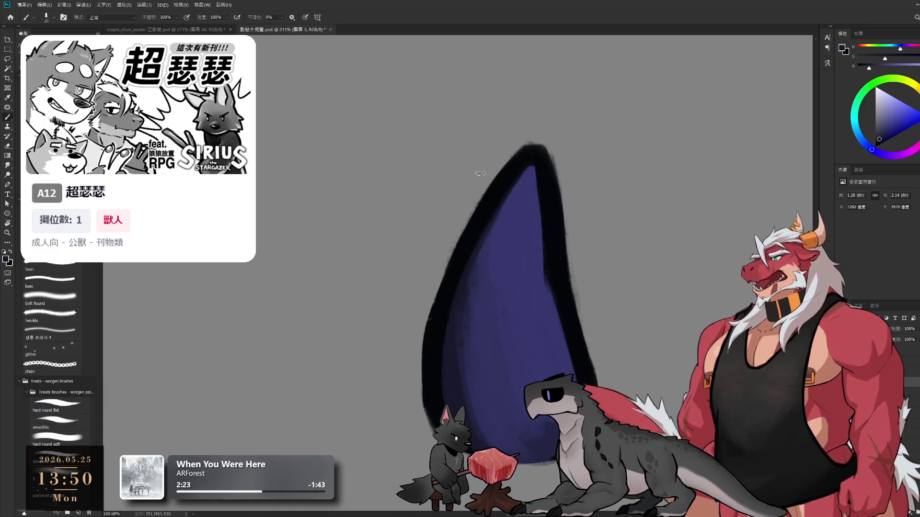
key(bracketright)
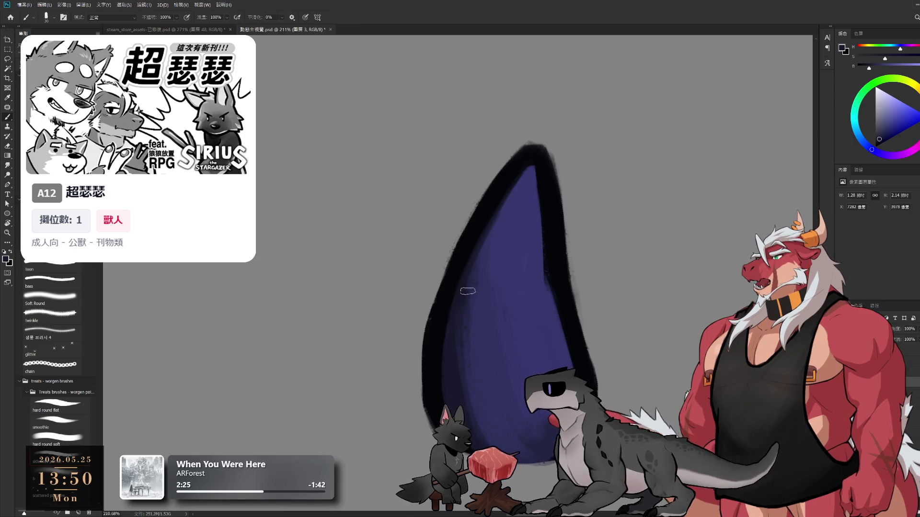
key(bracketright)
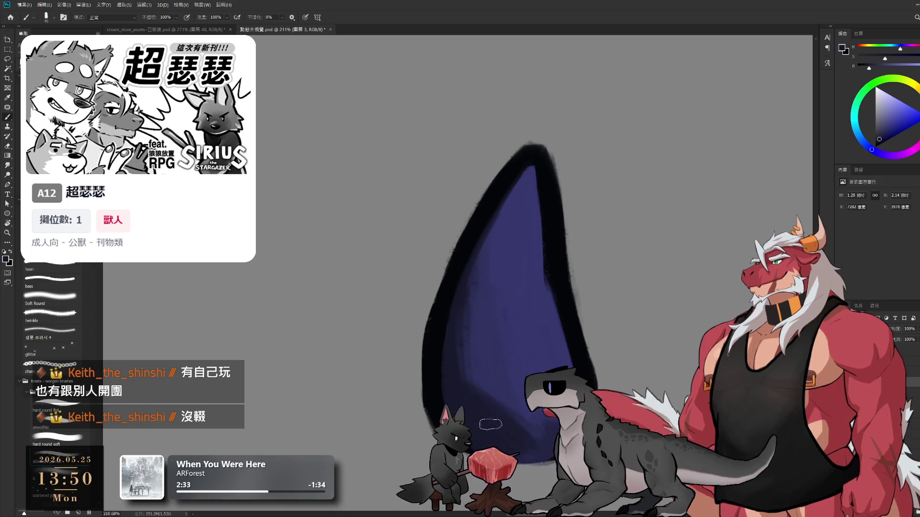
alt+click(501, 235)
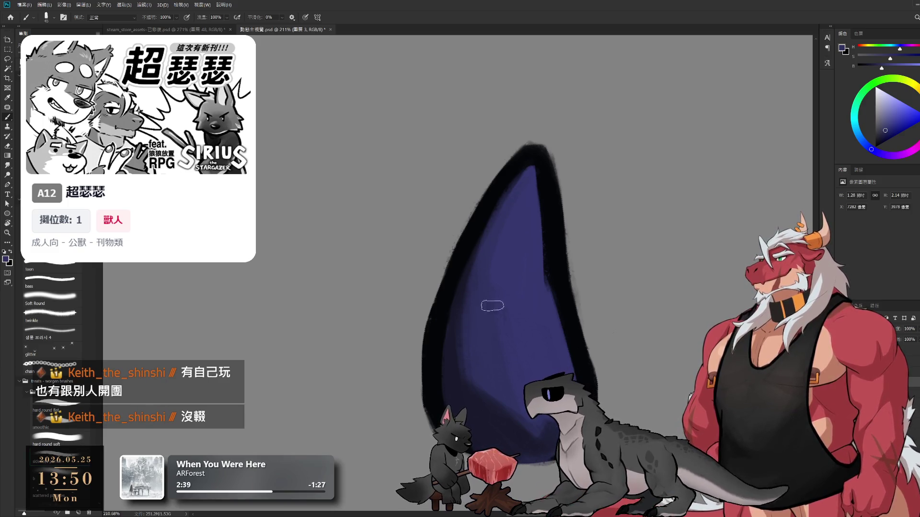
- Trial-erase part of the ear's right outline, undo it, and zoom out
key(e)
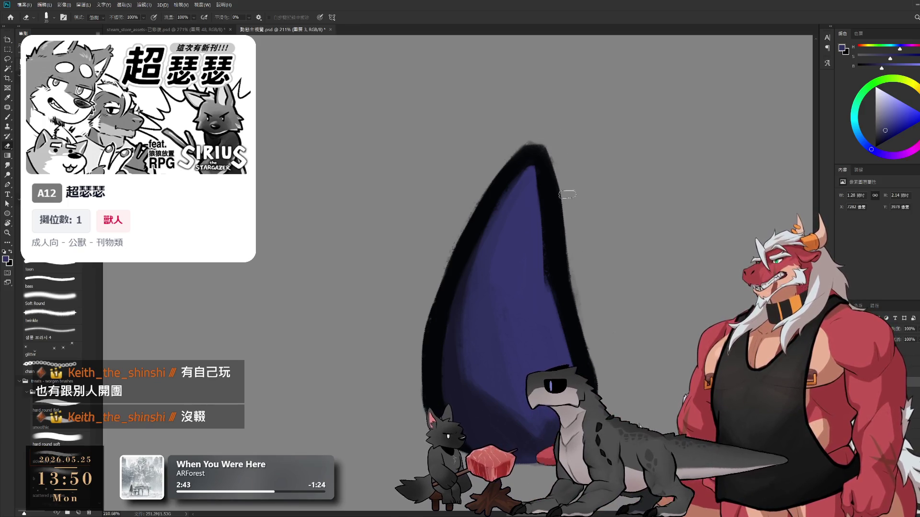
drag(573, 259, 576, 319)
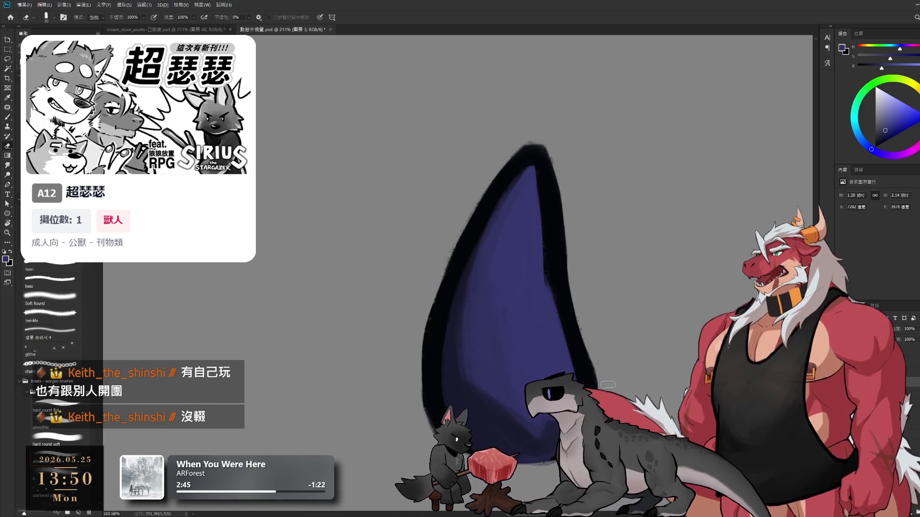
key(ctrl+z)
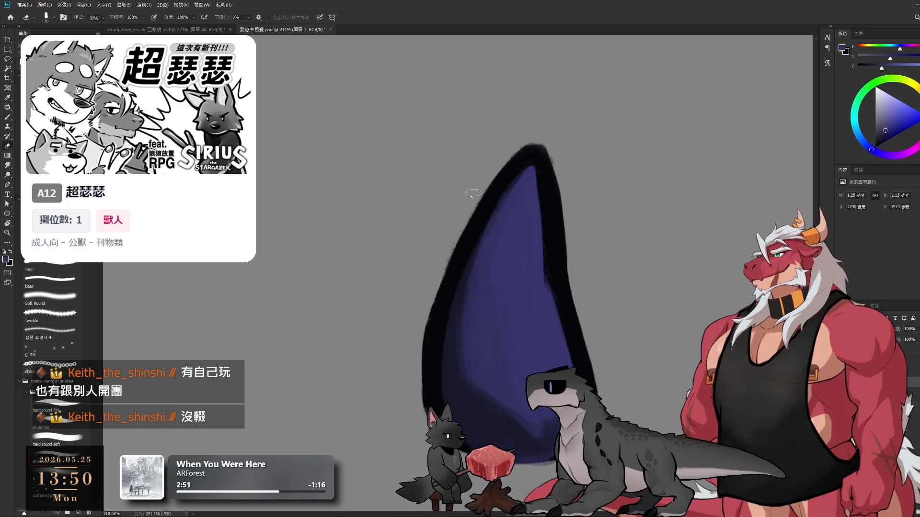
scroll(531, 299, down, 8)
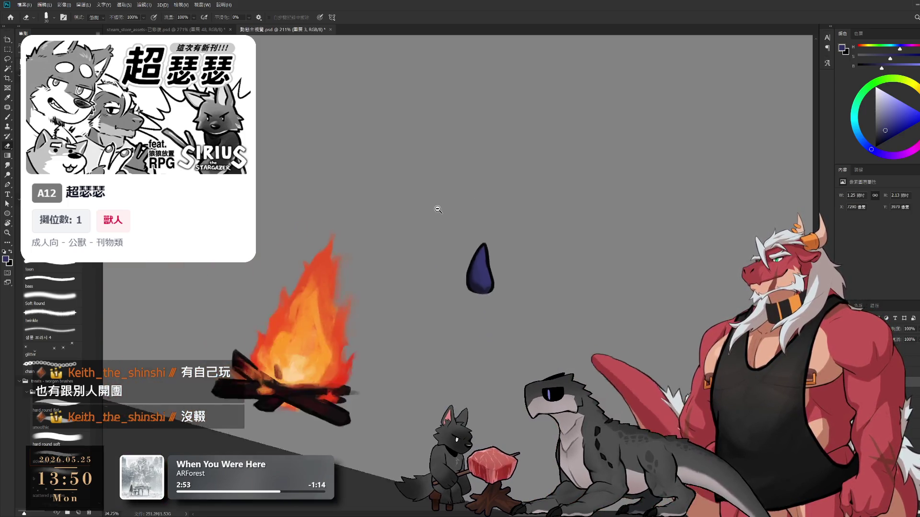
- Tilt the canvas around the ear and touch up its dark purple base
scroll(476, 269, up, 3)
key(b)
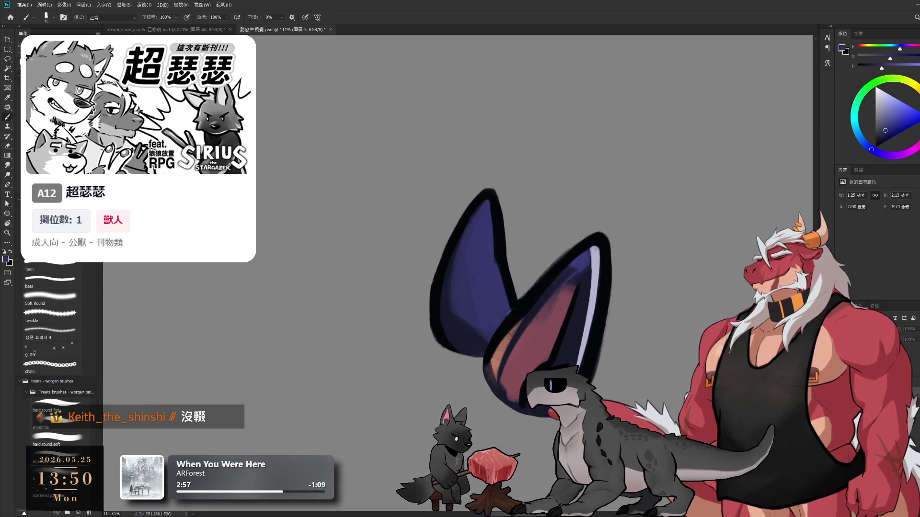
key(ctrl+z)
scroll(635, 295, up, 3)
key(r)
mouse_move(635, 295)
mouse_down()
mouse_move(598, 49)
mouse_move(515, 287)
mouse_move(471, 261)
mouse_up()
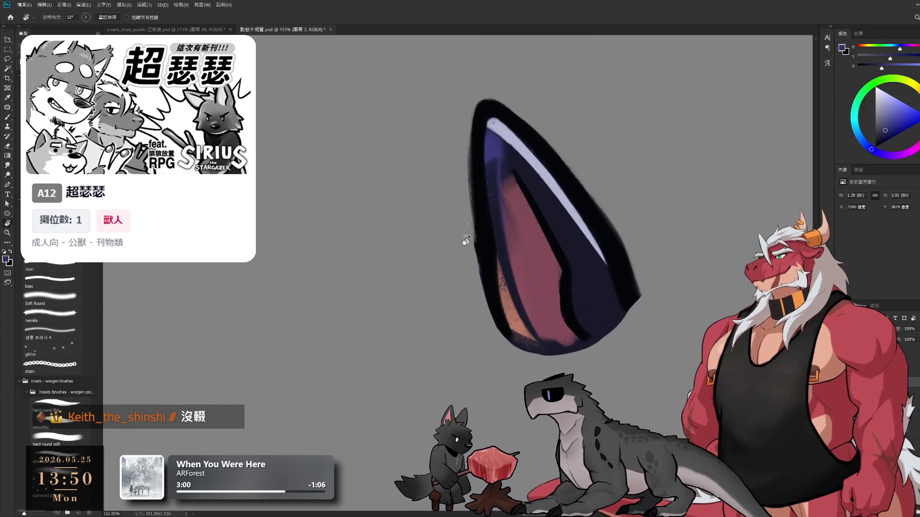
key(e)
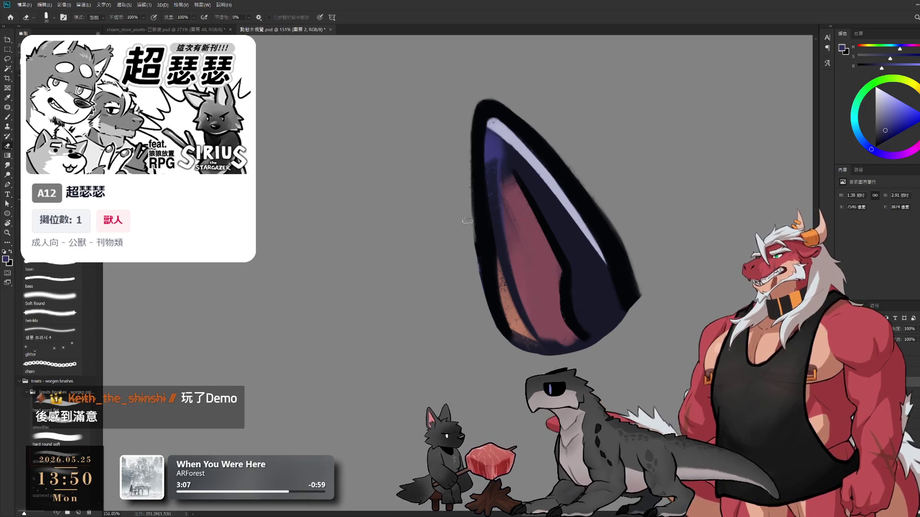
key(b)
alt+click(492, 261)
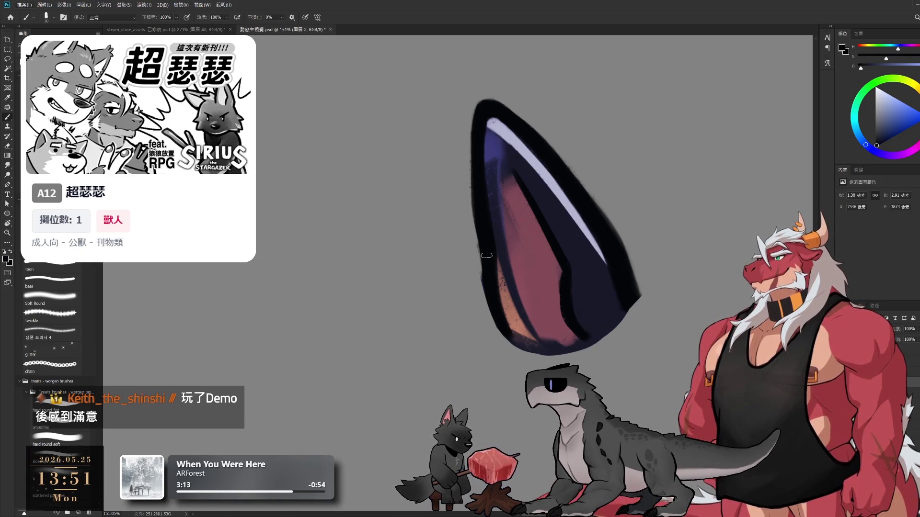
key(r)
drag(513, 215, 543, 328)
key(b)
- Paint pink along the ear's inner edge, then resample its dark navy tones
alt+click(549, 258)
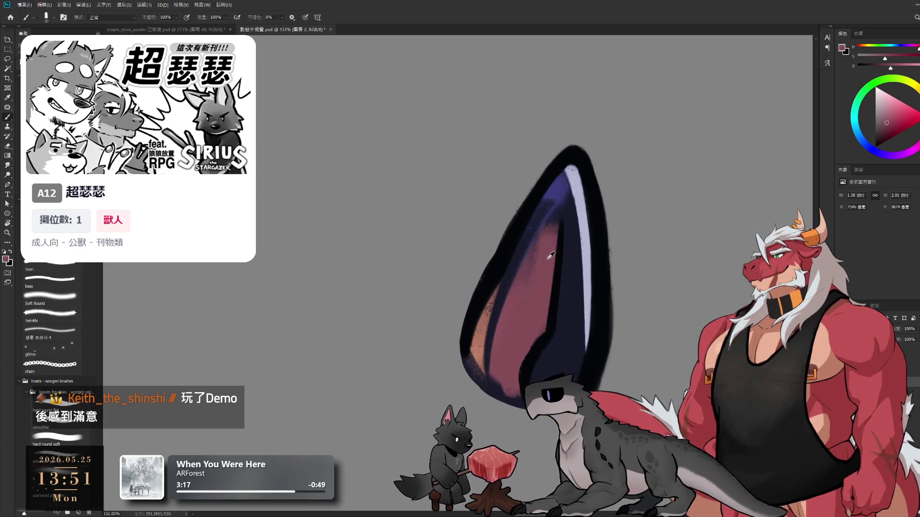
key(bracketright)
drag(546, 269, 559, 216)
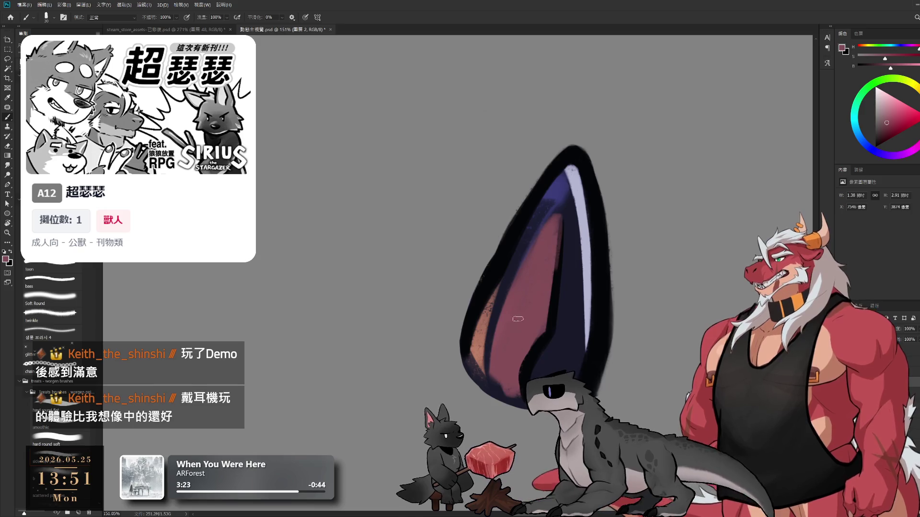
alt+click(569, 271)
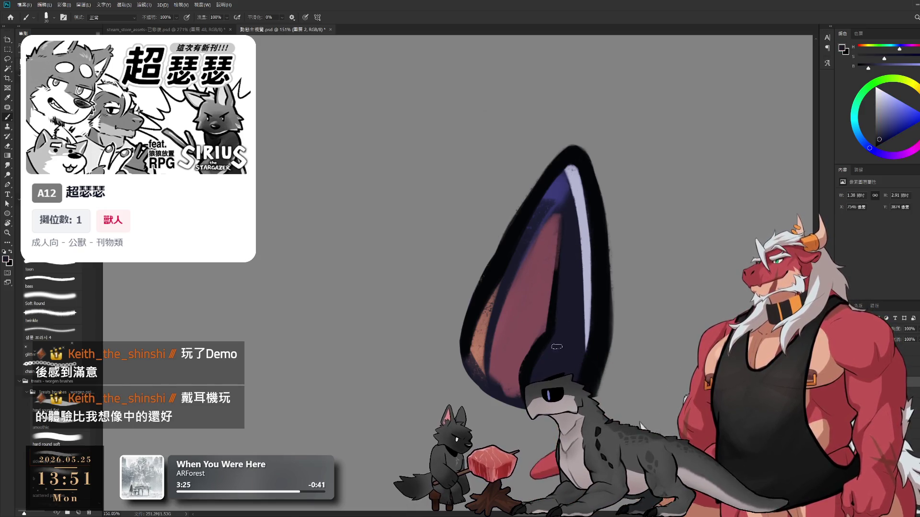
alt+click(538, 347)
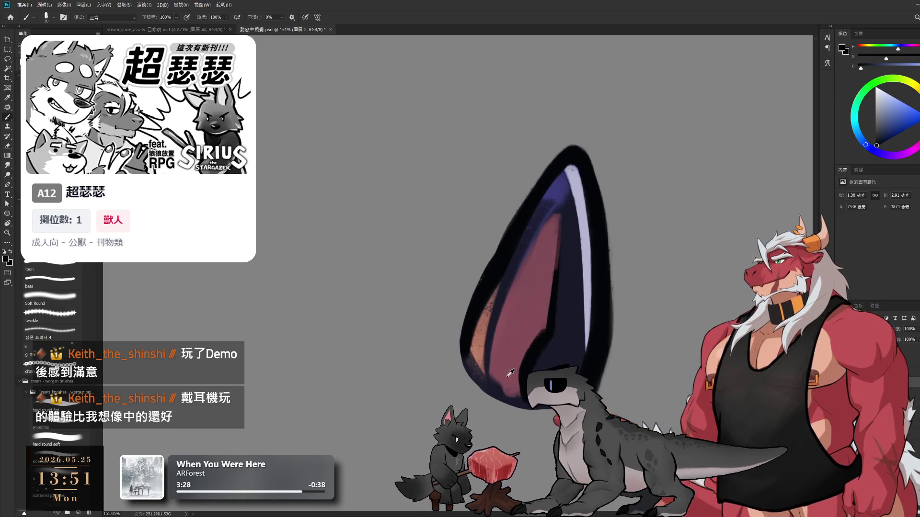
alt+click(556, 345)
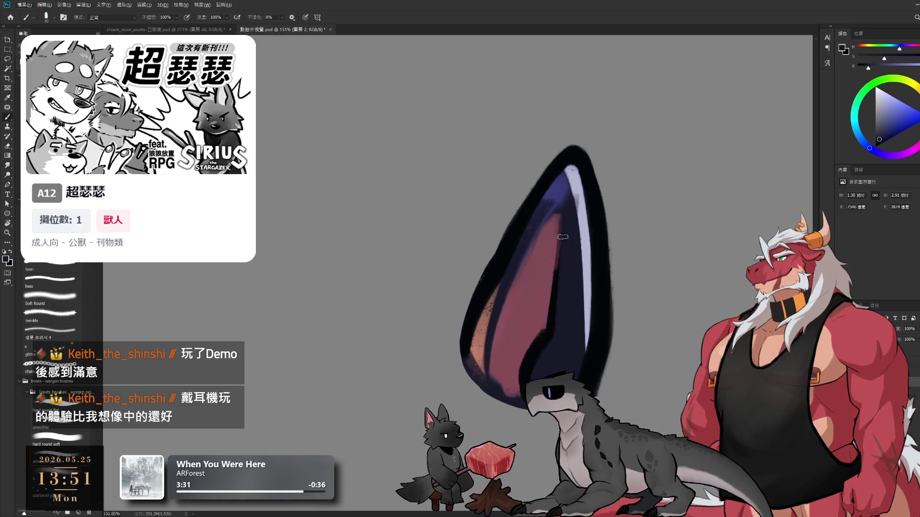
- Refine the inner ear in pink and navy and pick up the salmon edge tint
key(e)
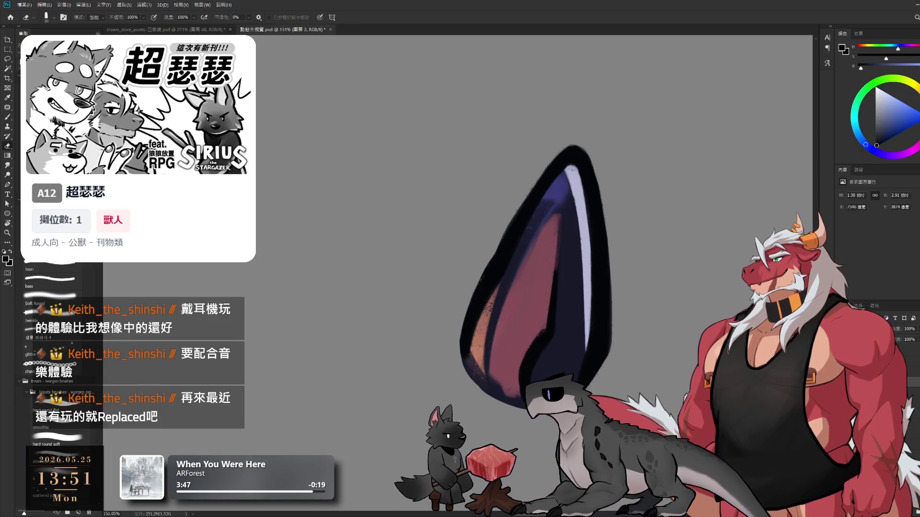
key(b)
alt+click(534, 206)
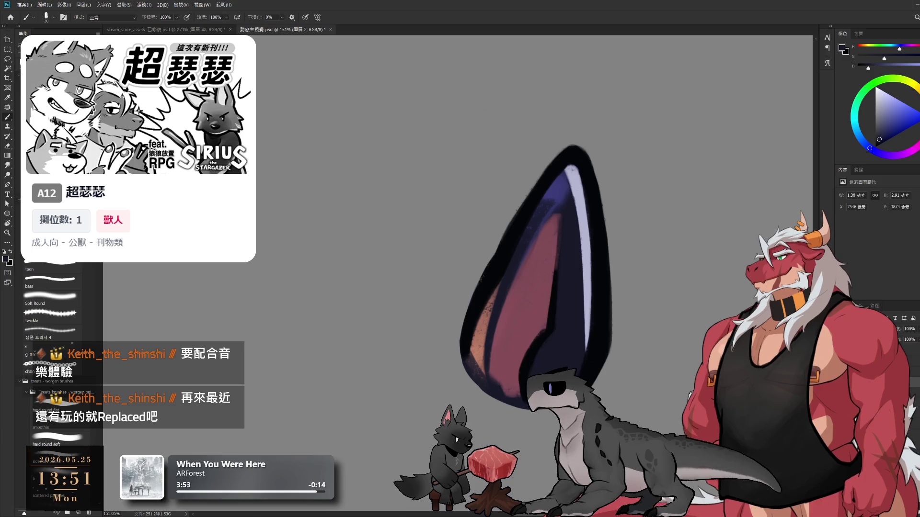
alt+click(527, 343)
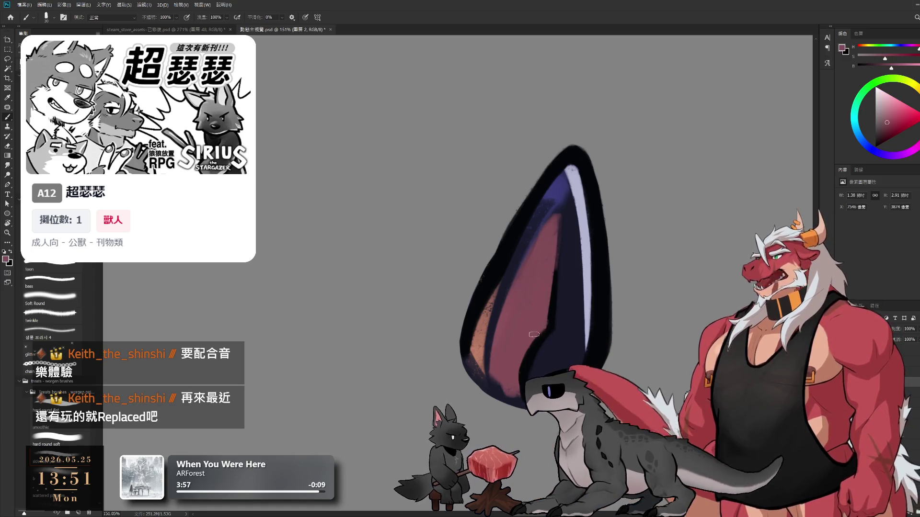
alt+click(551, 320)
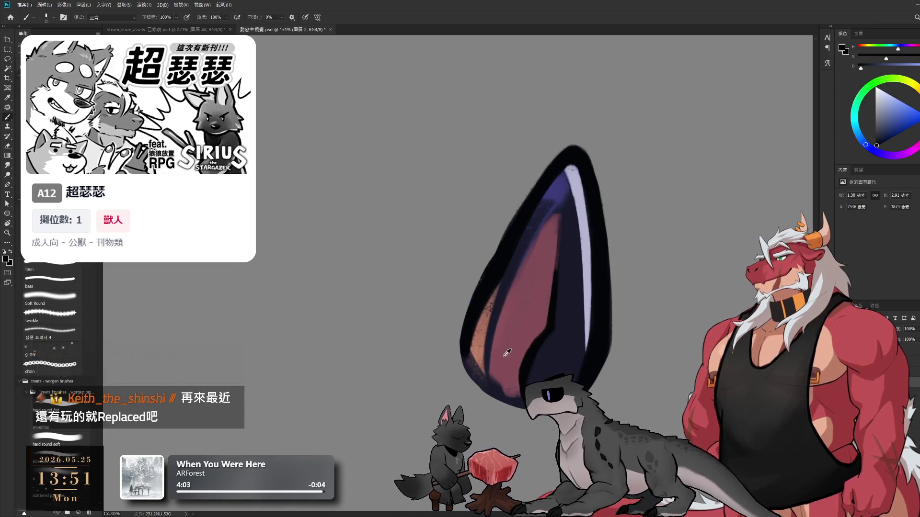
alt+click(496, 373)
key(bracketright)
key(bracketright)
key(bracketright)
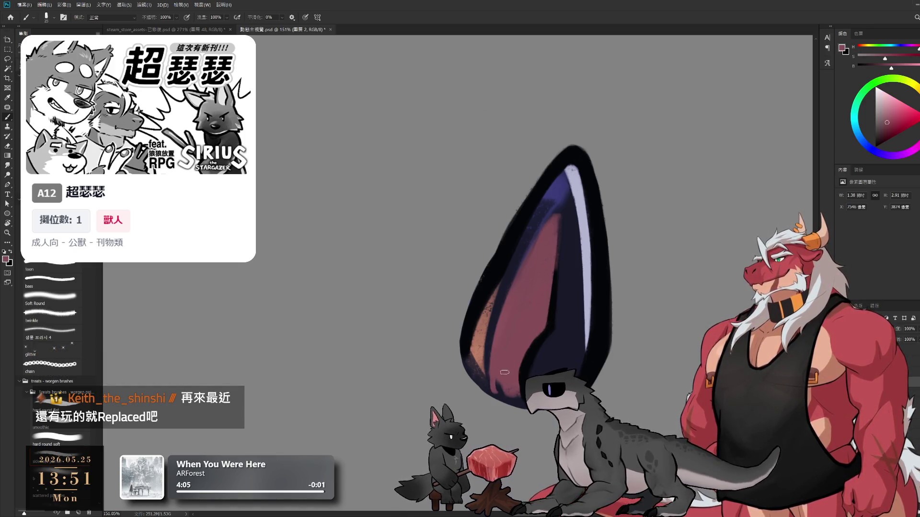
key(bracketright)
key(bracketright)
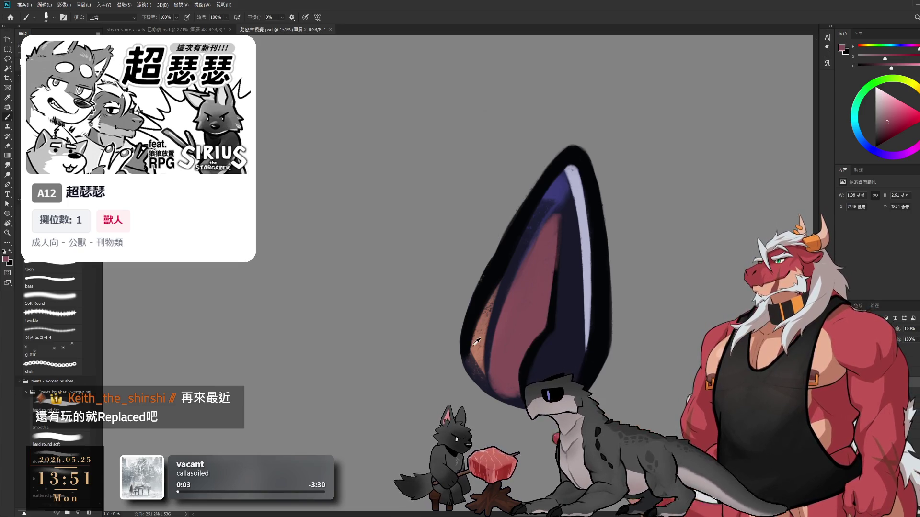
alt+click(476, 384)
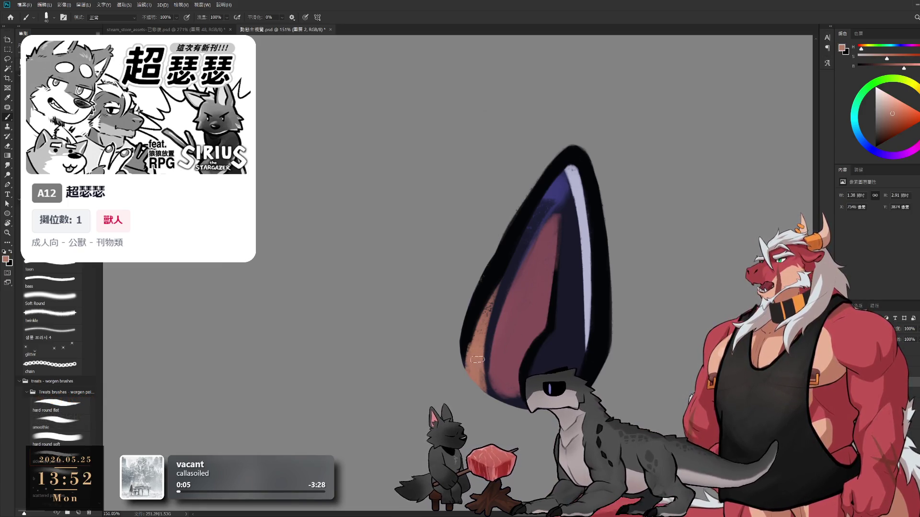
- Darken the ear's left outline and paint a dark stroke down its left edge
alt+click(468, 334)
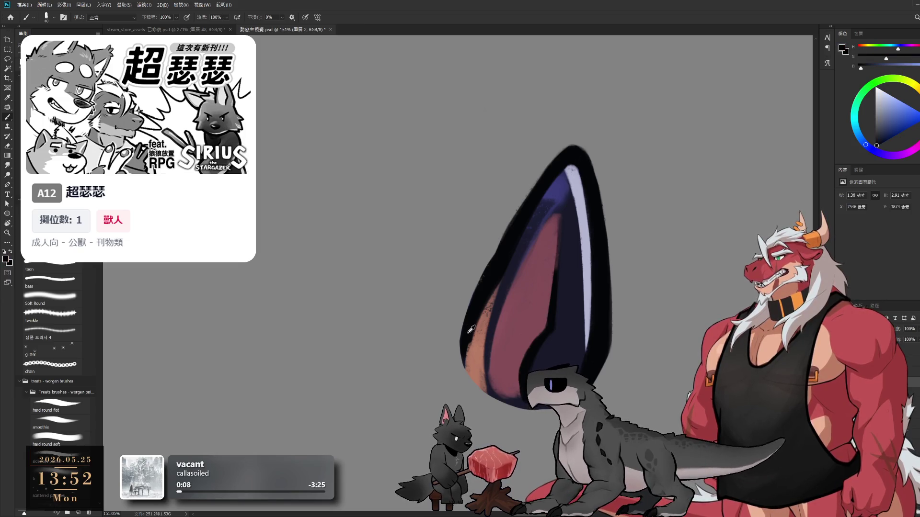
drag(463, 339, 464, 373)
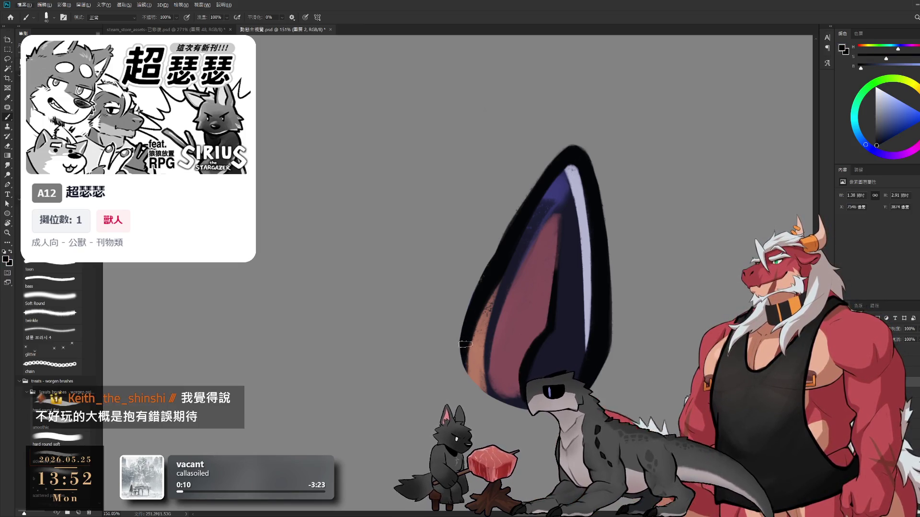
drag(469, 333, 471, 347)
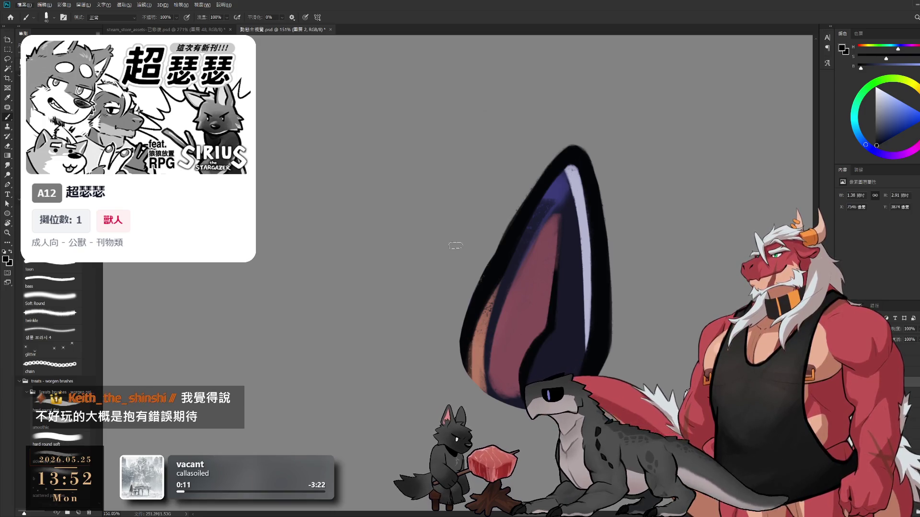
alt+click(553, 370)
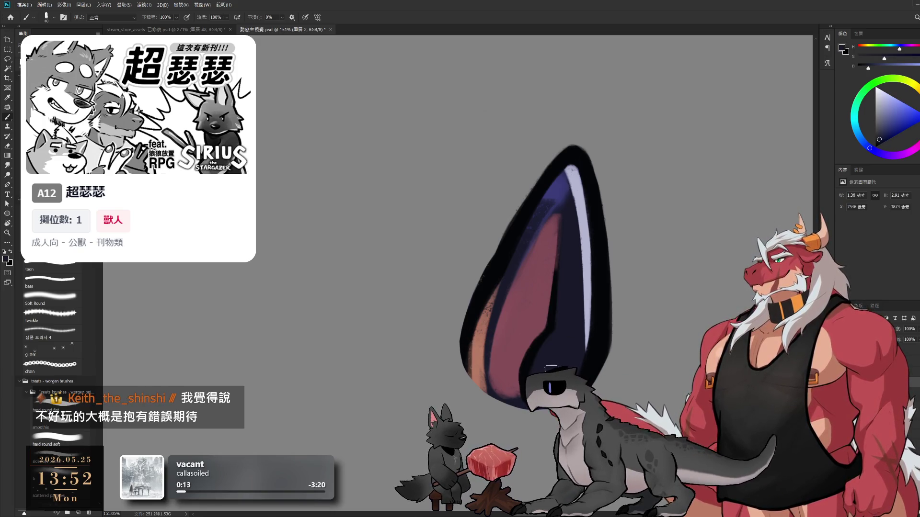
key(bracketleft)
key(bracketright)
key(bracketright)
key(bracketright)
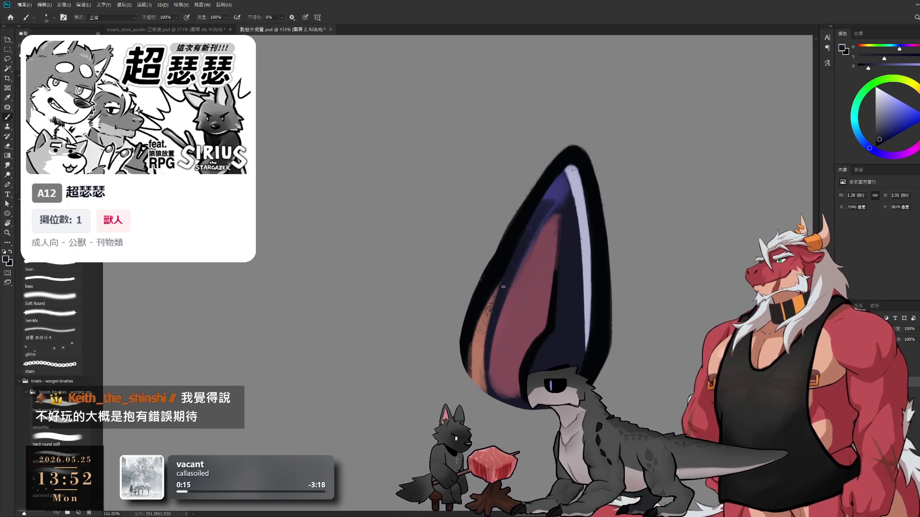
key(bracketright)
drag(495, 311, 494, 357)
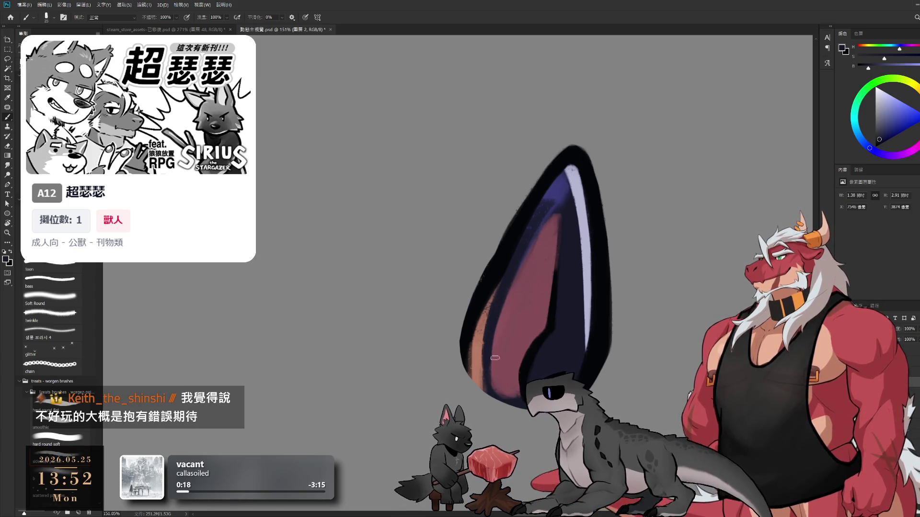
alt+click(514, 344)
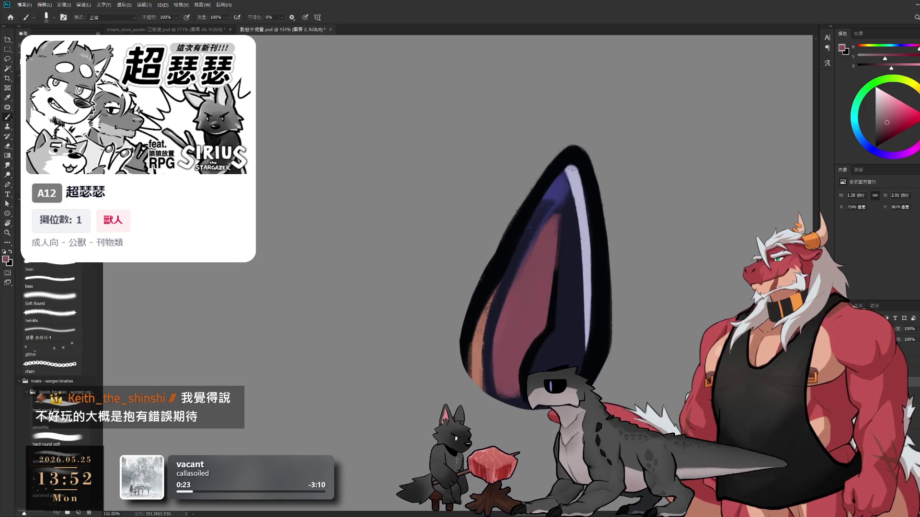
alt+click(493, 380)
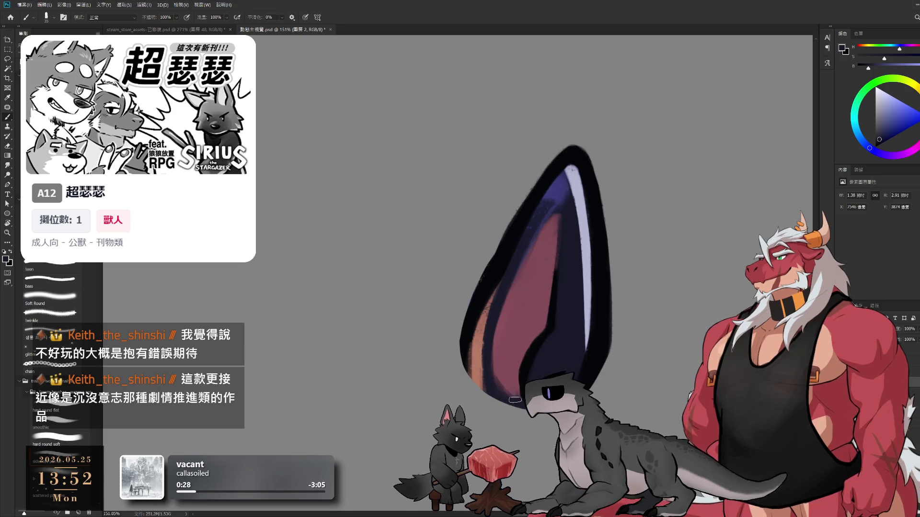
scroll(523, 310, down, 3)
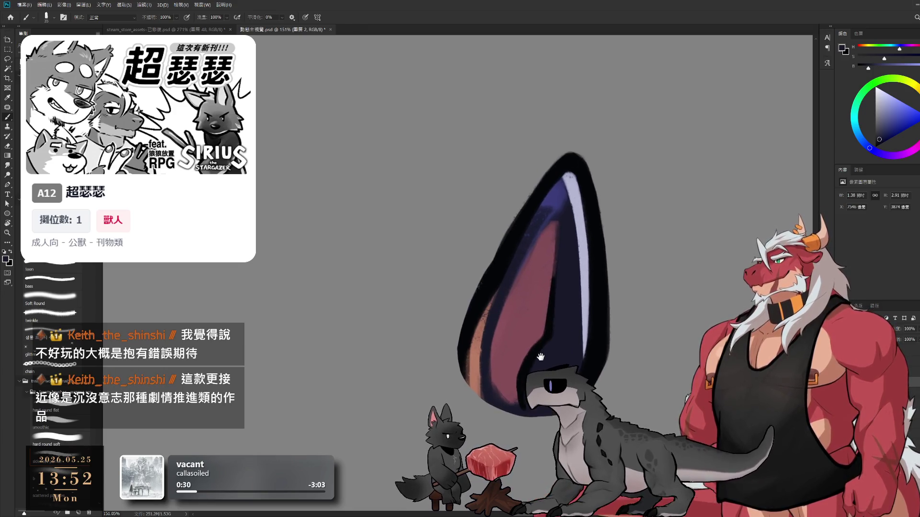
- Paint lighter purple and darker blue shading strokes inside the ear with a smaller brush
scroll(522, 310, up, 3)
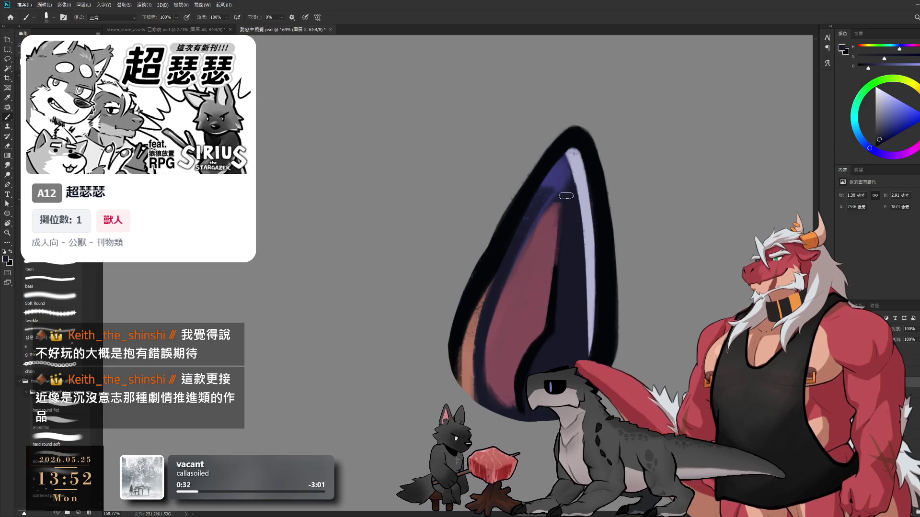
alt+click(558, 178)
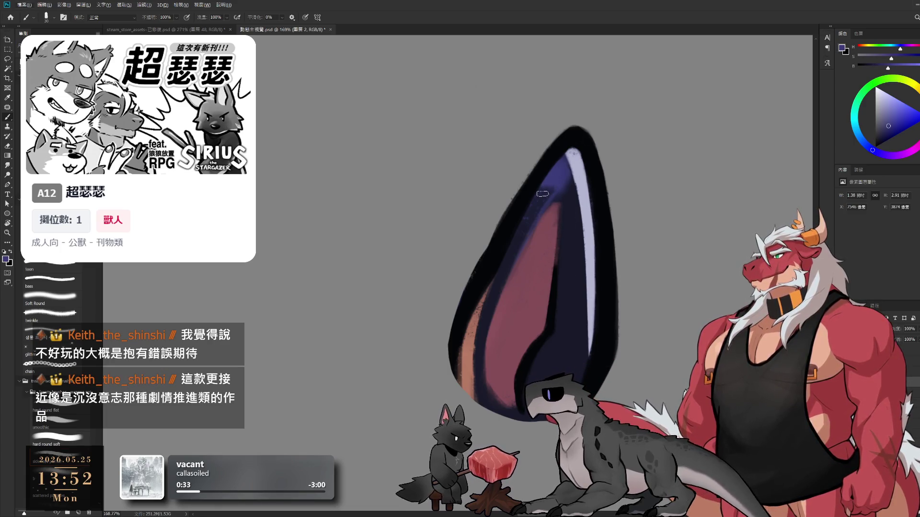
key(bracketleft)
mouse_move(528, 220)
mouse_down()
mouse_move(547, 194)
mouse_move(508, 263)
mouse_up()
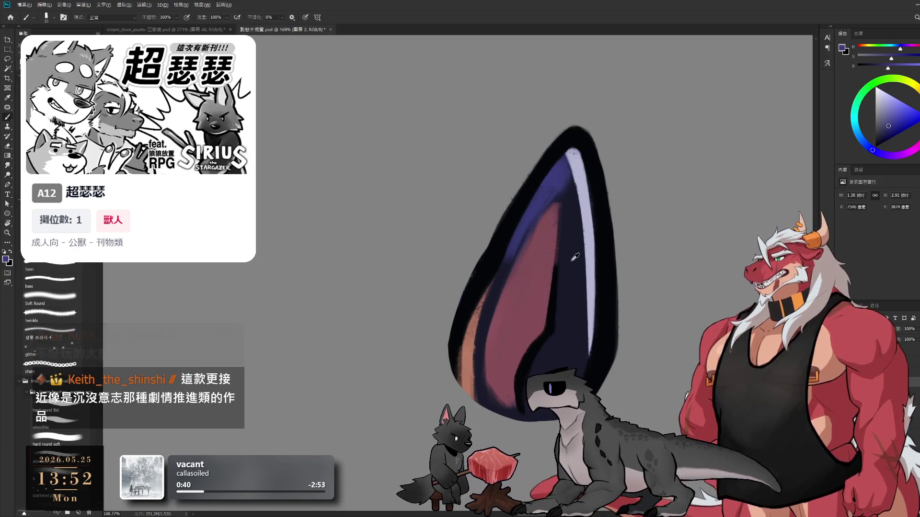
alt+click(573, 238)
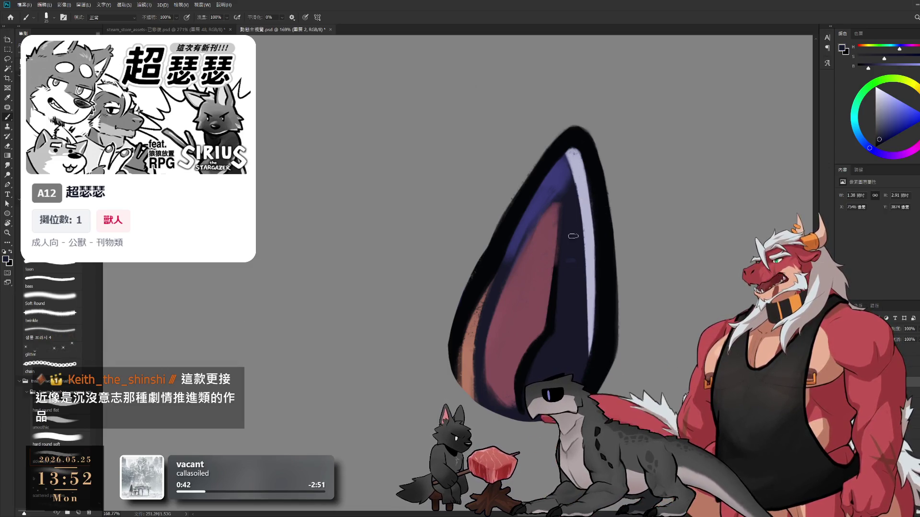
key(bracketleft)
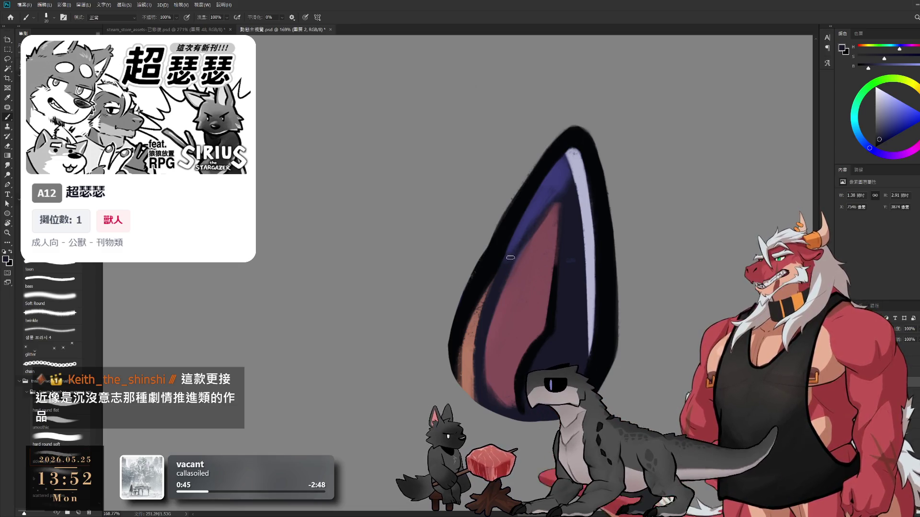
drag(532, 220, 555, 197)
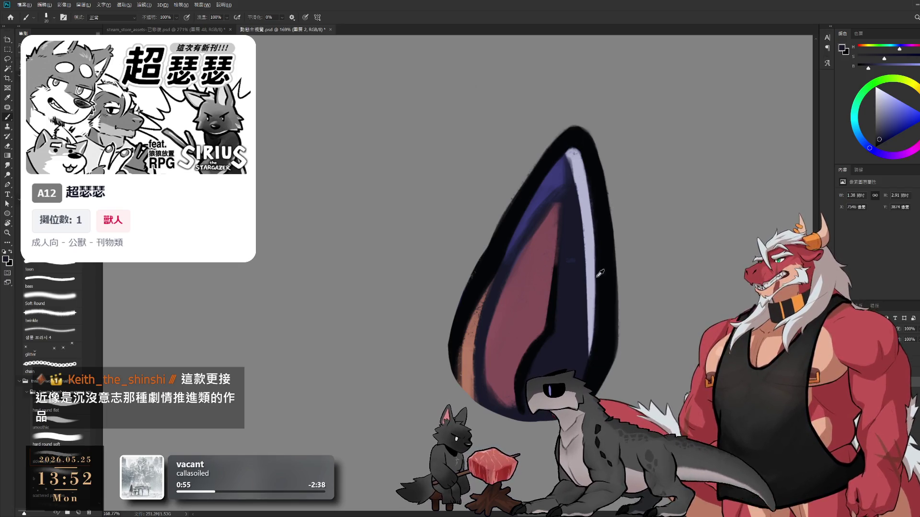
alt+click(558, 178)
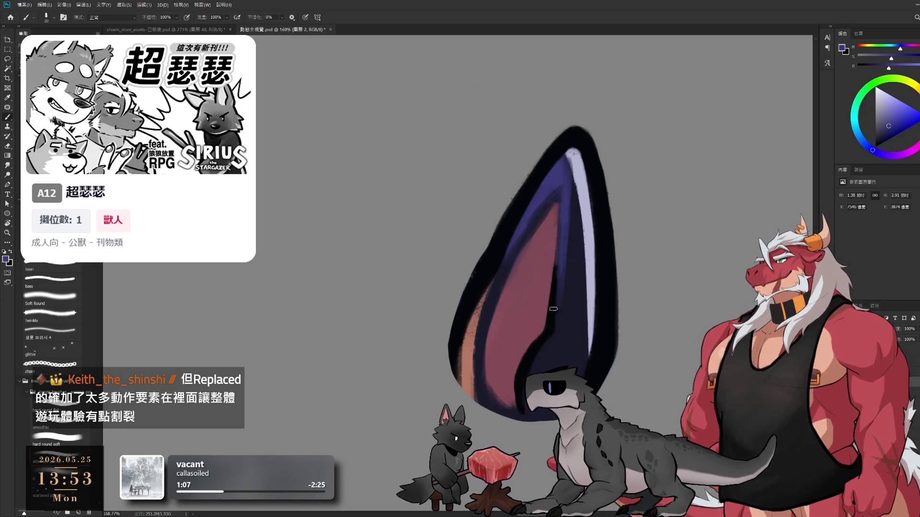
scroll(521, 204, down, 4)
- Restore the second ear and full wolf head, and zoom out to the whole campfire scene
scroll(521, 204, up, 2)
key(ctrl+s)
scroll(581, 330, down, 10)
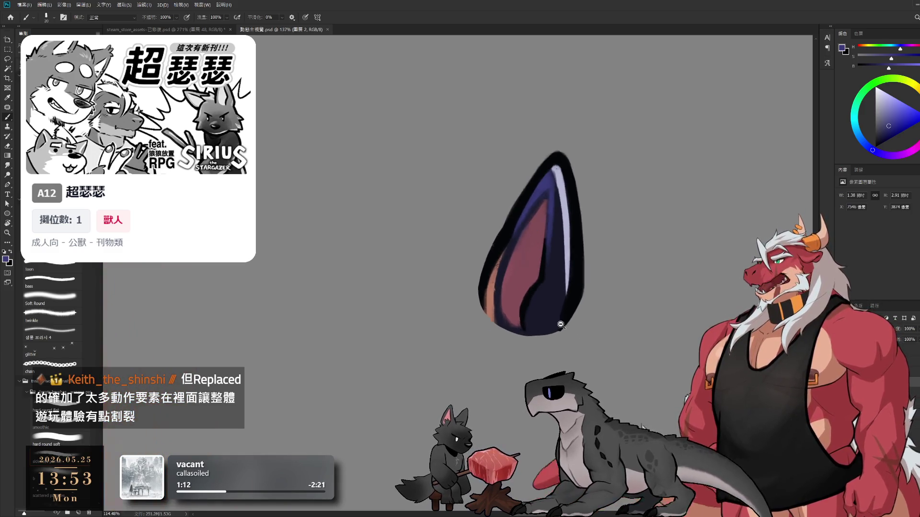
scroll(580, 330, up, 2)
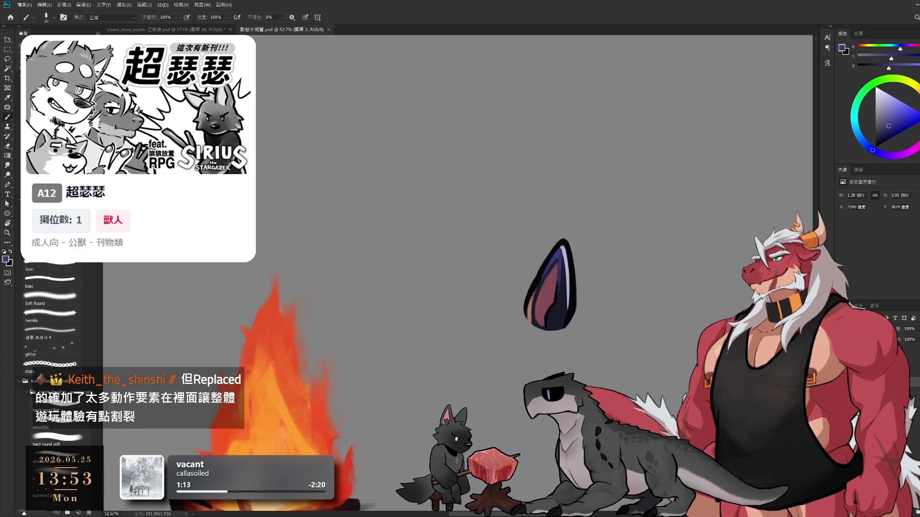
scroll(580, 330, up, 1)
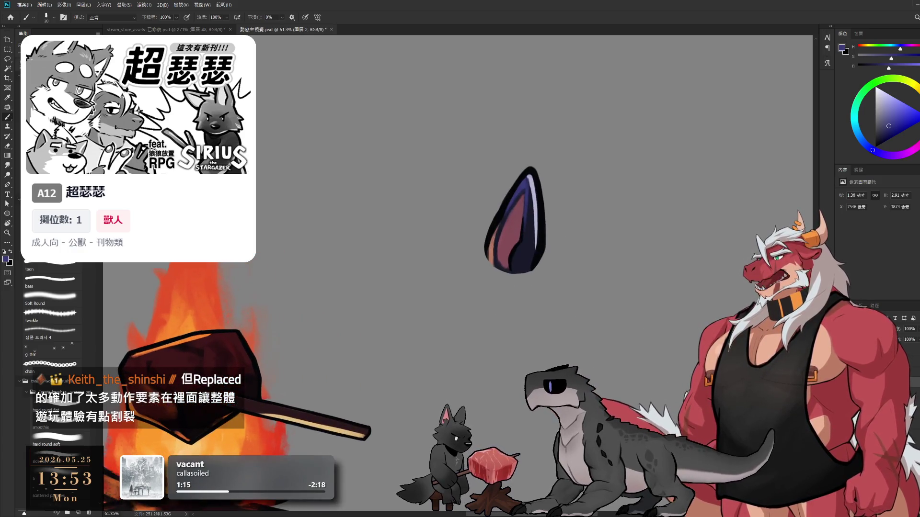
key(ctrl+shift+z)
key(ctrl+z)
key(ctrl+shift+z)
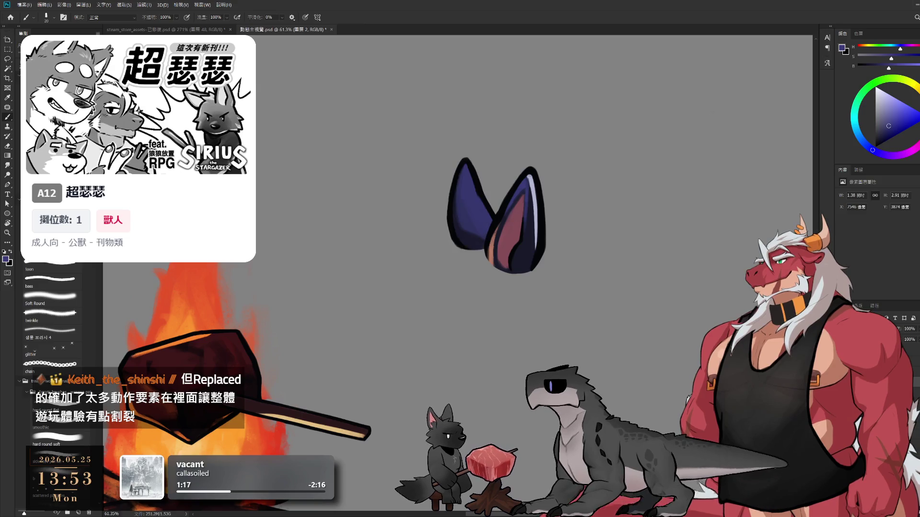
key(ctrl+shift+z)
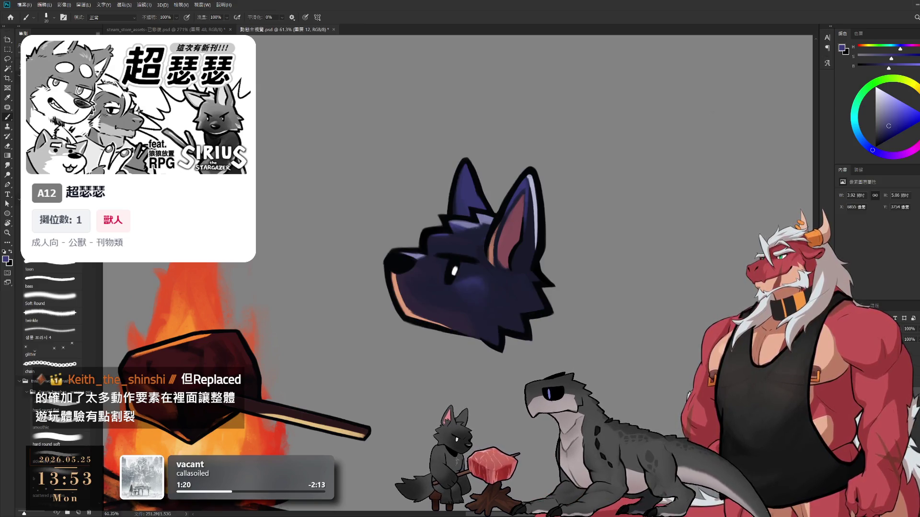
scroll(484, 277, down, 3)
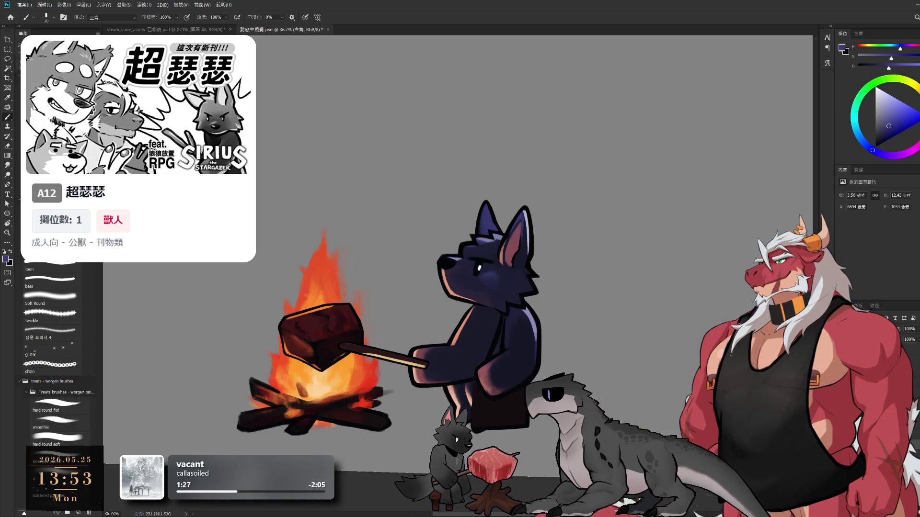
scroll(142, 328, up, 2)
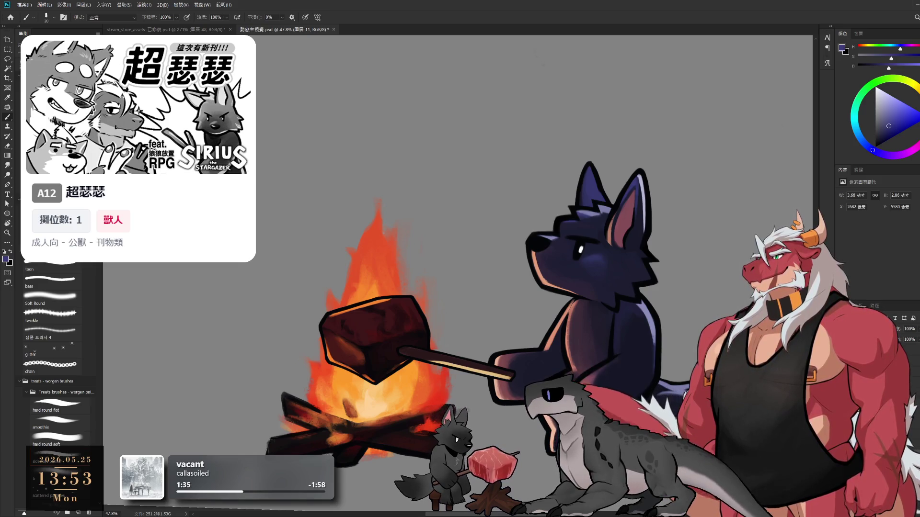
key(alt+bracketleft)
key(alt+bracketleft)
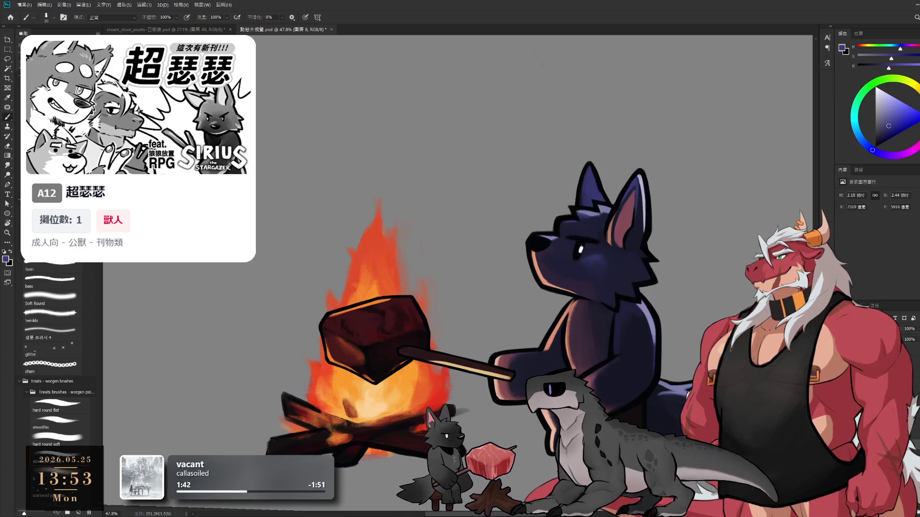
key(alt+bracketleft)
key(alt+bracketleft)
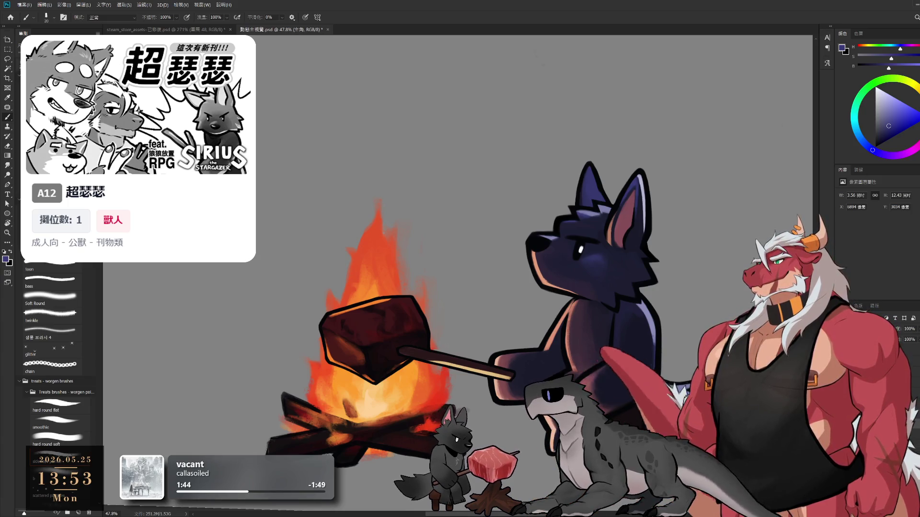
key(alt+bracketleft)
key(h)
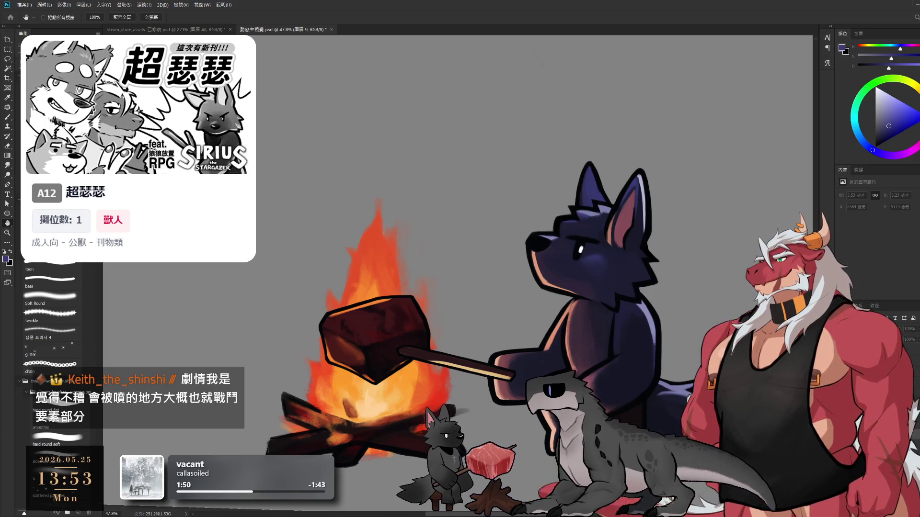
key(b)
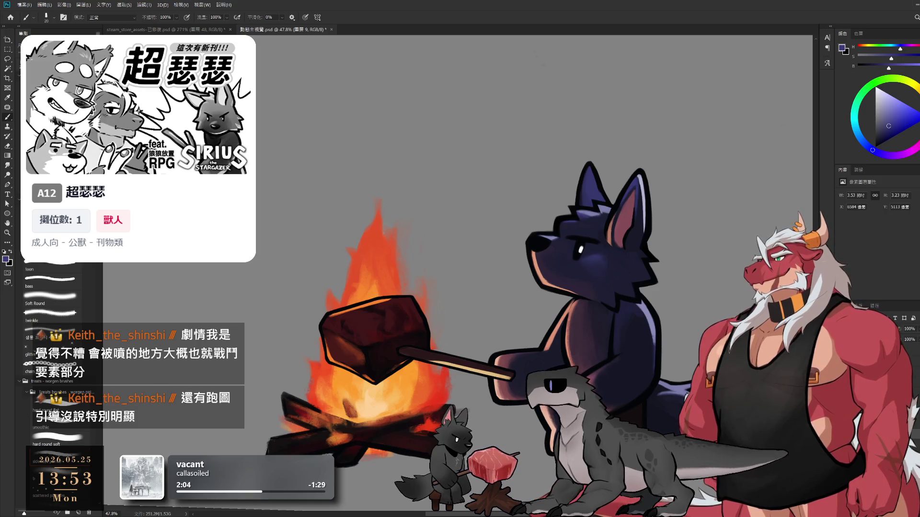
key(alt+bracketleft)
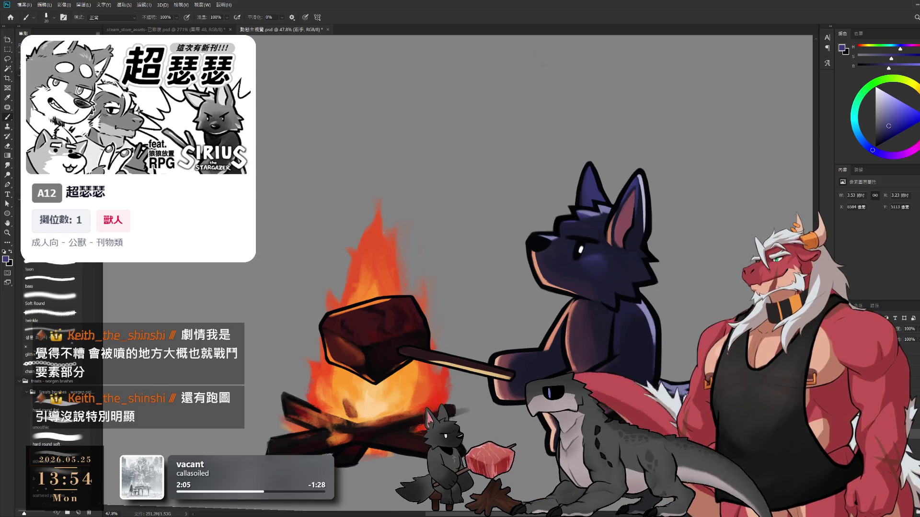
key(alt+bracketleft)
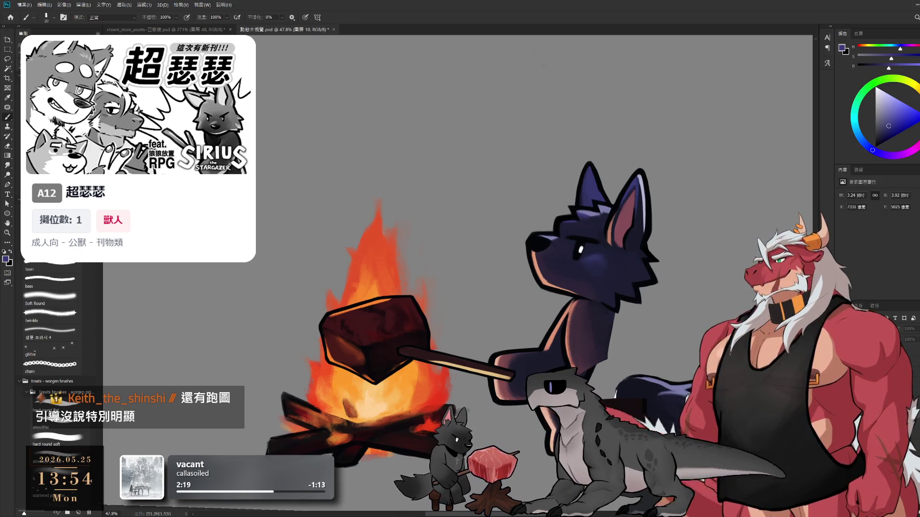
- Zoom around the scene and toggle the campfire and right-arm layers to check the wolf
drag(570, 460, 614, 359)
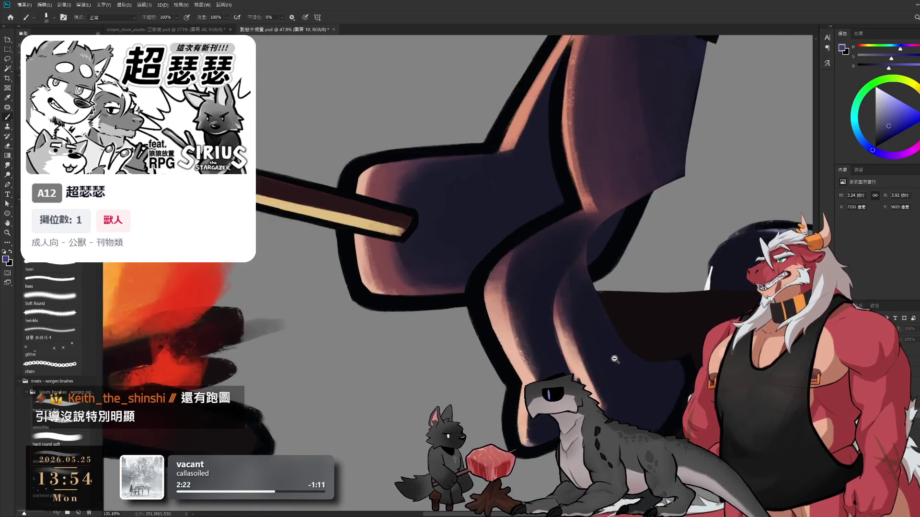
mouse_move(747, 374)
mouse_down()
mouse_move(688, 335)
mouse_move(583, 328)
mouse_up()
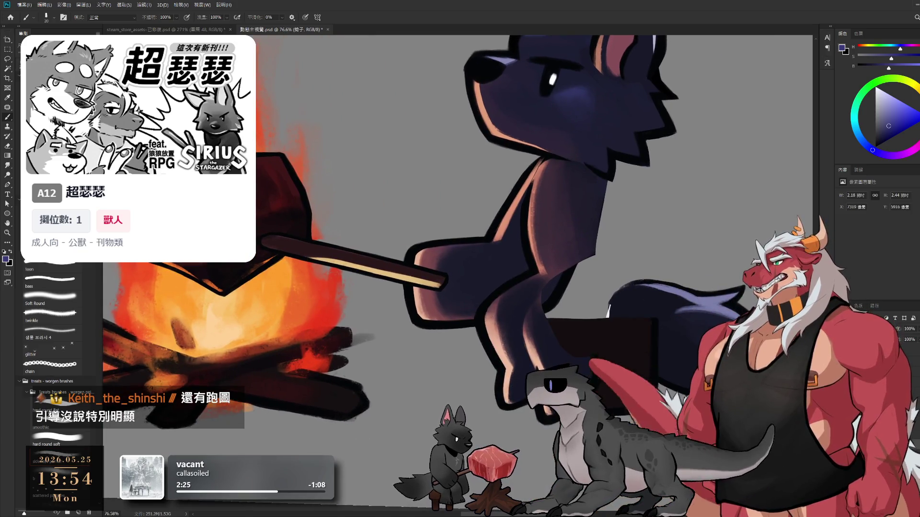
key(ctrl+comma)
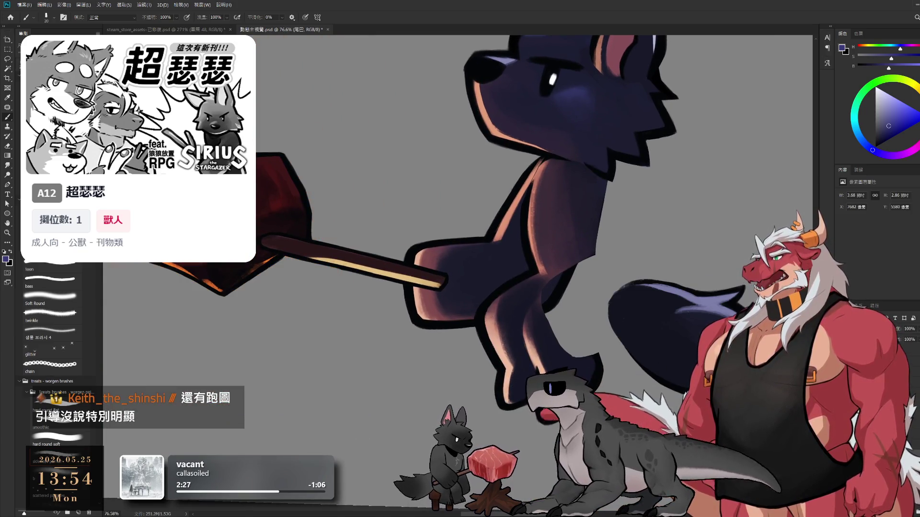
key(ctrl+comma)
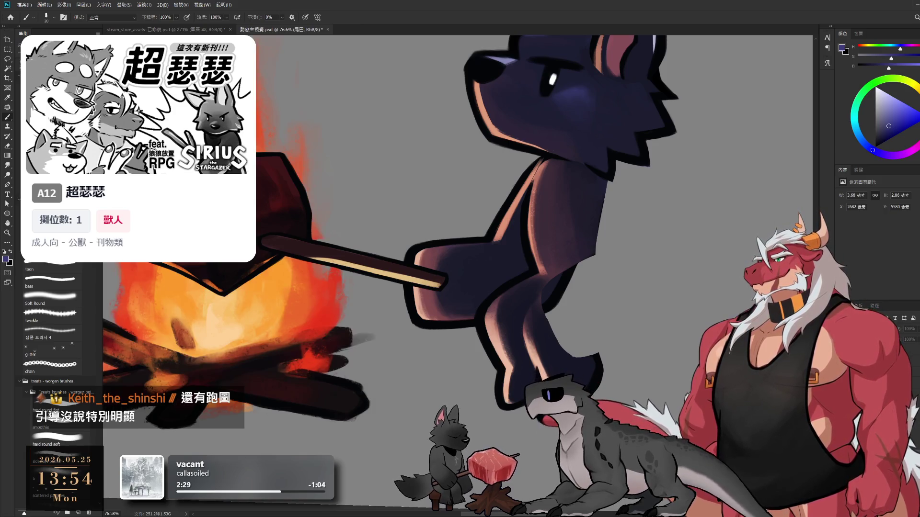
ctrl+click(530, 276)
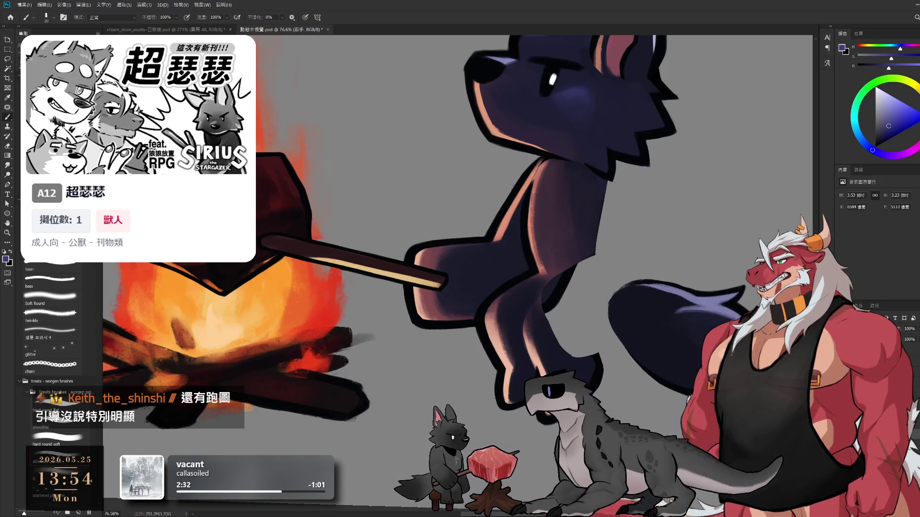
key(ctrl+comma)
ctrl+click(570, 371)
drag(647, 333, 618, 403)
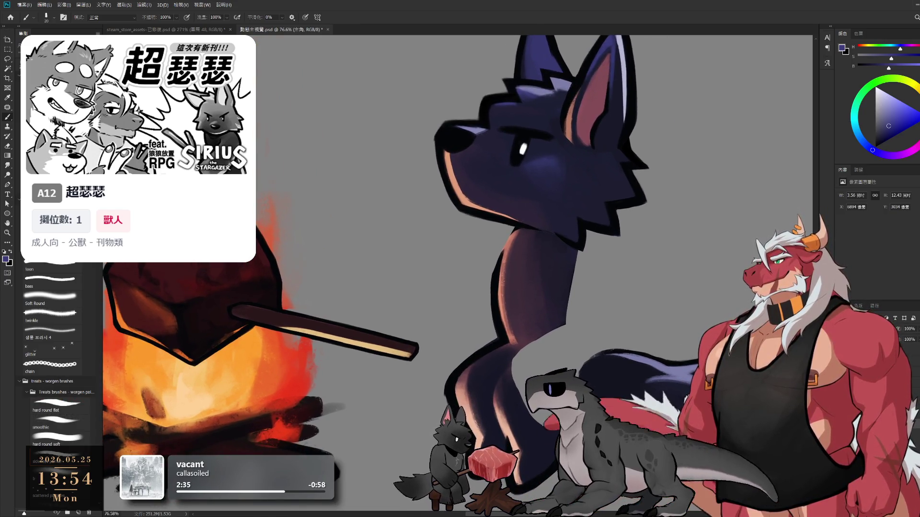
- On a new layer, paint dark purple shading over the wolf's neck and chest
key(ctrl+shift+alt+n)
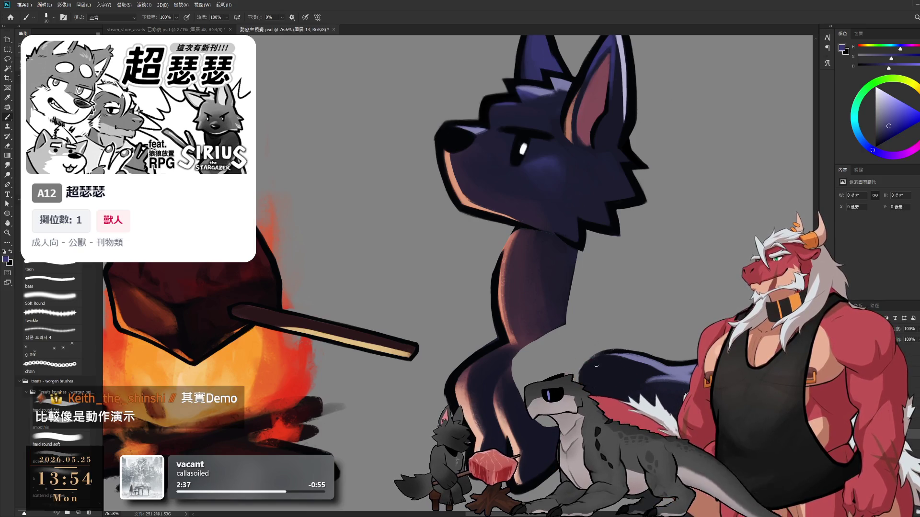
alt+click(559, 152)
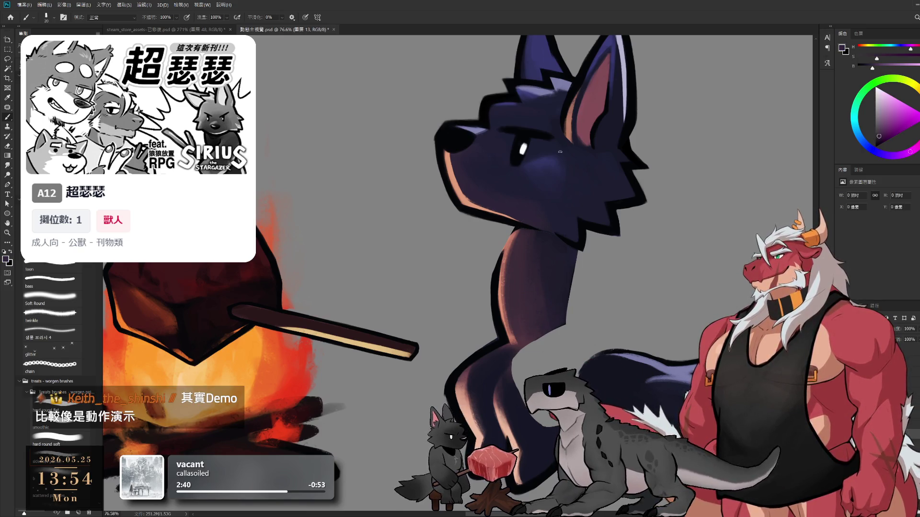
drag(534, 342, 533, 369)
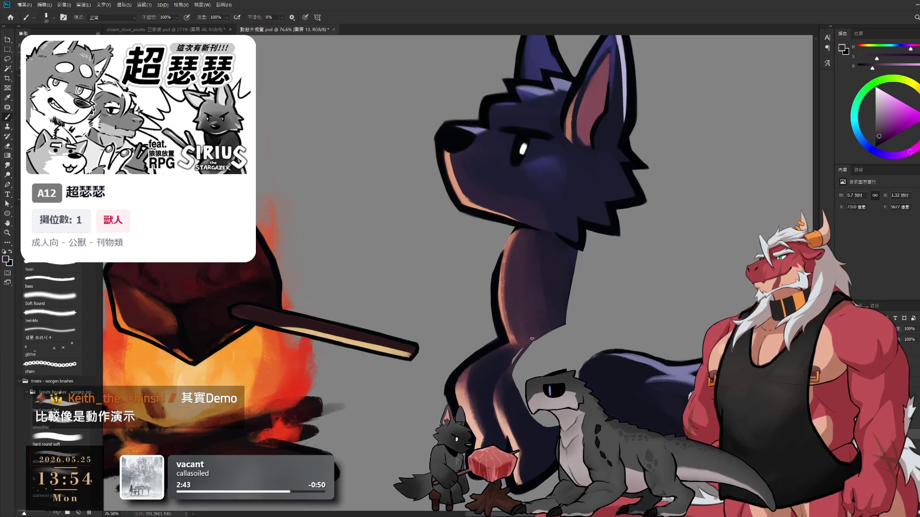
key(bracketright)
key(bracketright)
drag(532, 341, 539, 334)
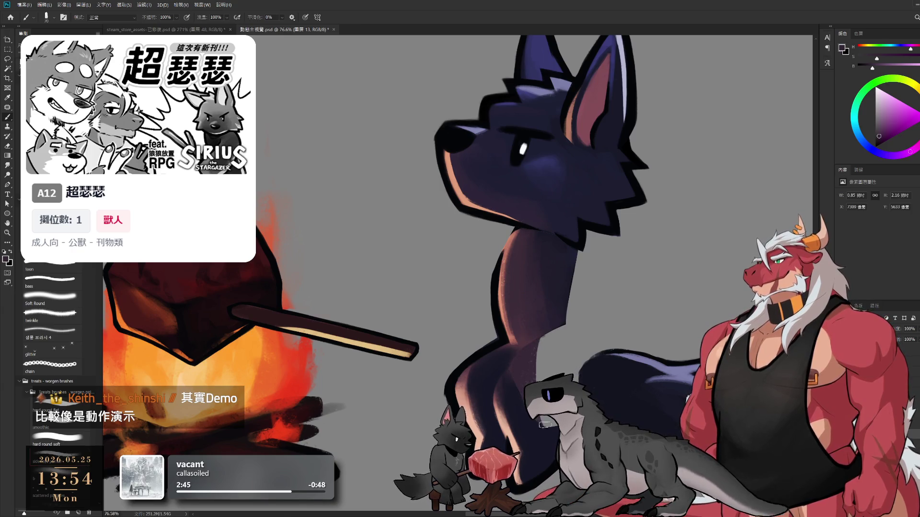
drag(543, 416, 551, 411)
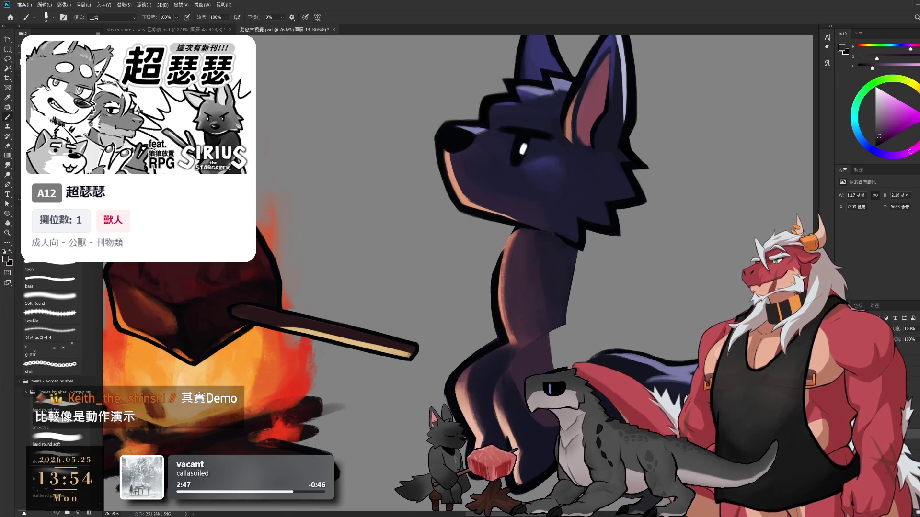
key(bracketright)
key(bracketright)
key(bracketright)
mouse_move(556, 311)
mouse_down()
mouse_move(594, 239)
mouse_move(602, 327)
mouse_move(555, 332)
mouse_up()
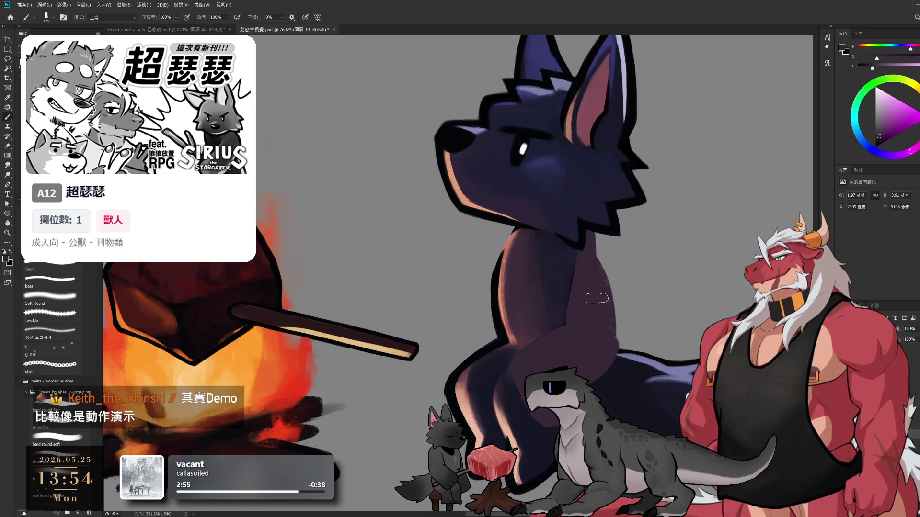
mouse_move(594, 234)
mouse_down()
mouse_move(584, 264)
mouse_move(592, 292)
mouse_up()
key(ctrl+z)
- Resample the wolf's body colour on layer 圖層 13 and paint a darker edge along the front of the neck
key(bracketleft)
key(bracketleft)
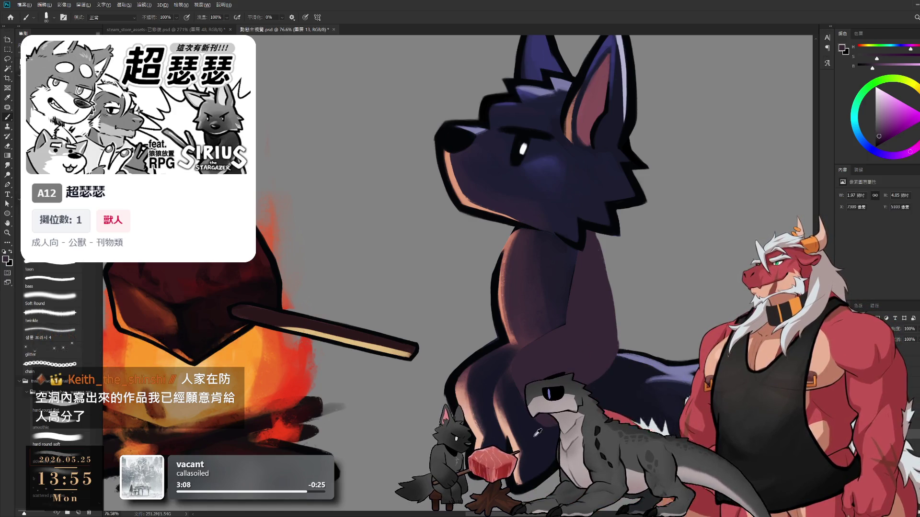
alt+click(547, 259)
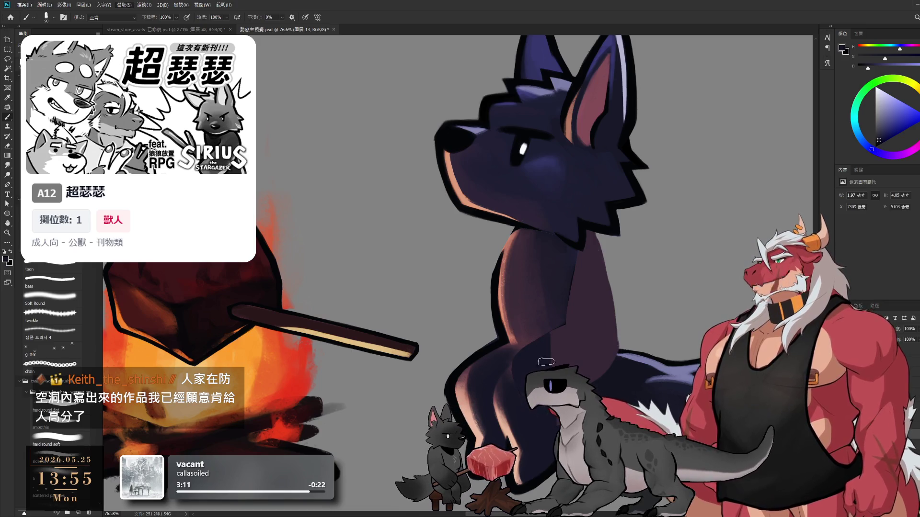
key(bracketright)
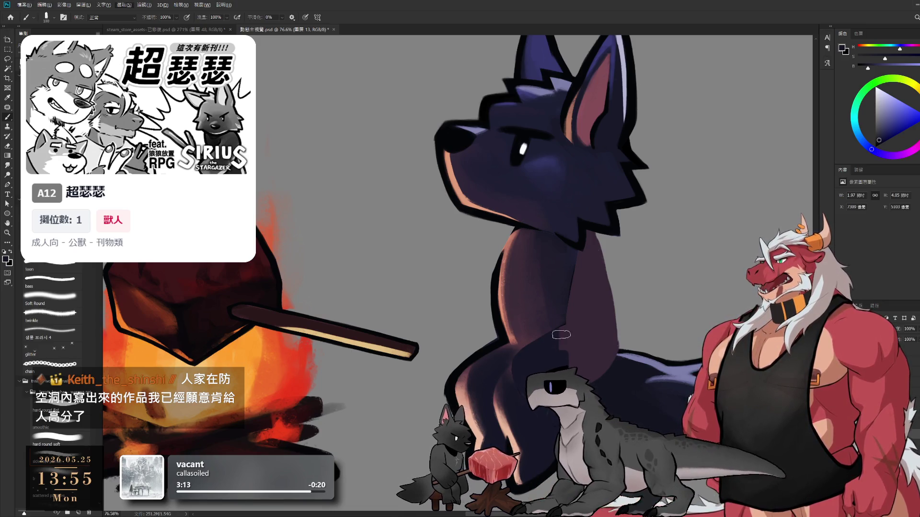
key(bracketright)
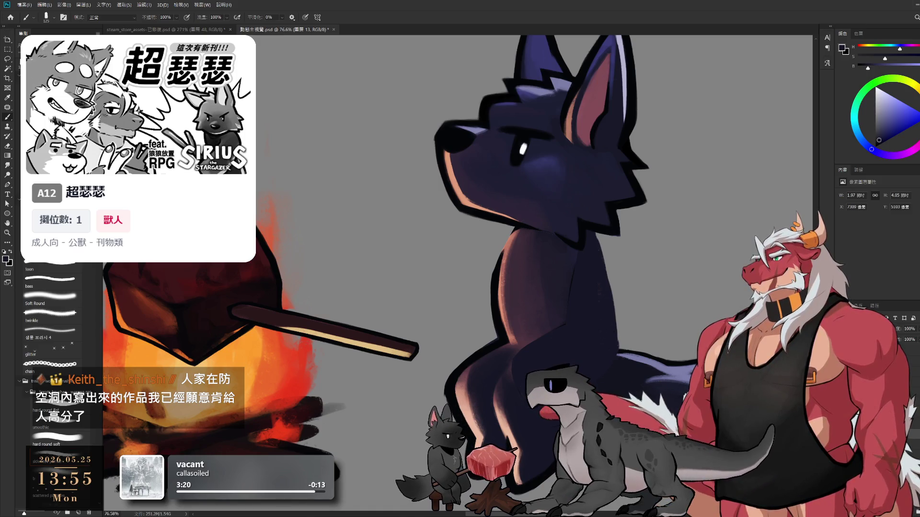
key(alt+bracketleft)
key(alt+bracketright)
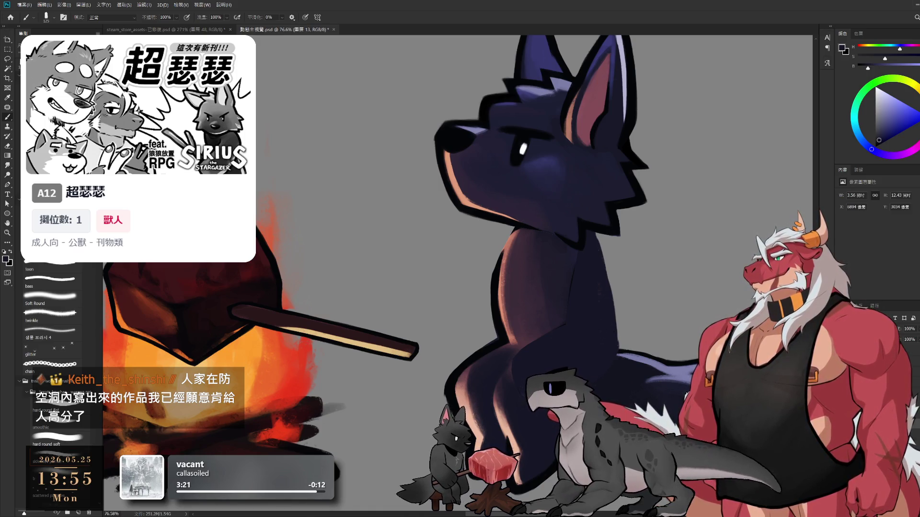
alt+click(561, 269)
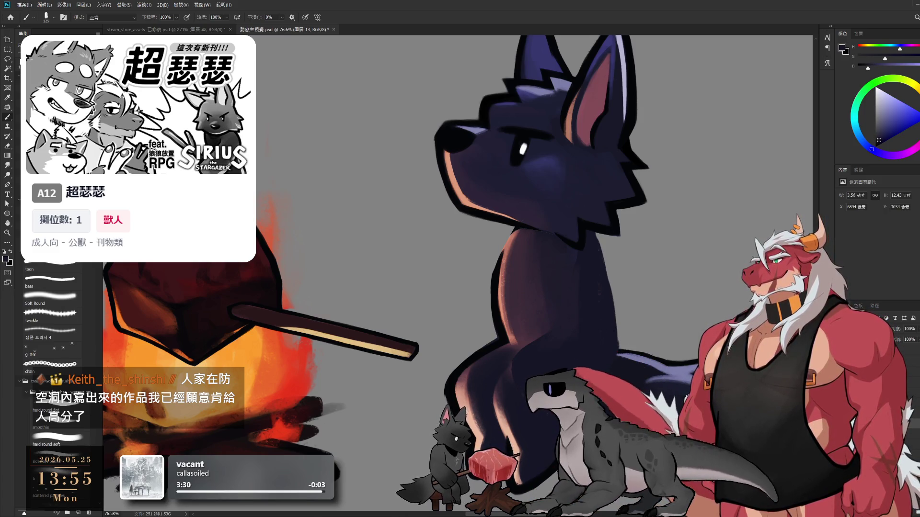
key(bracketleft)
key(bracketleft)
key(bracketleft)
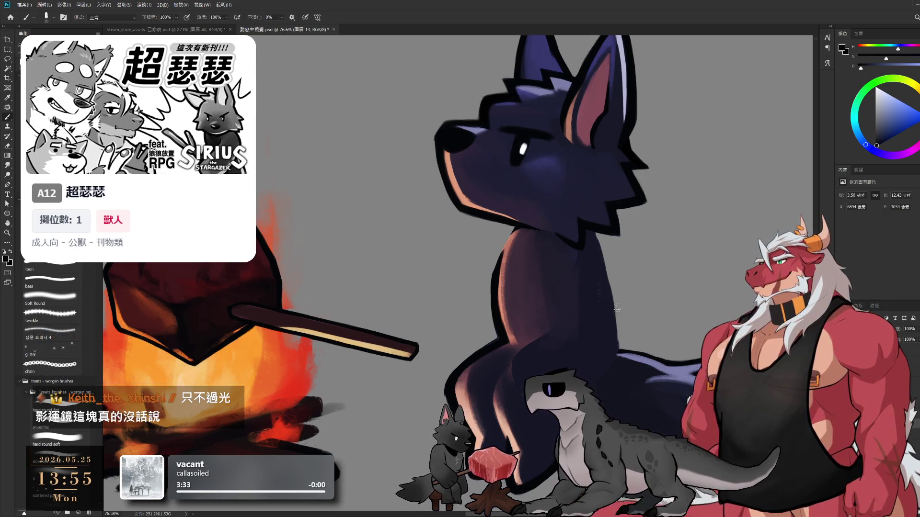
key(bracketright)
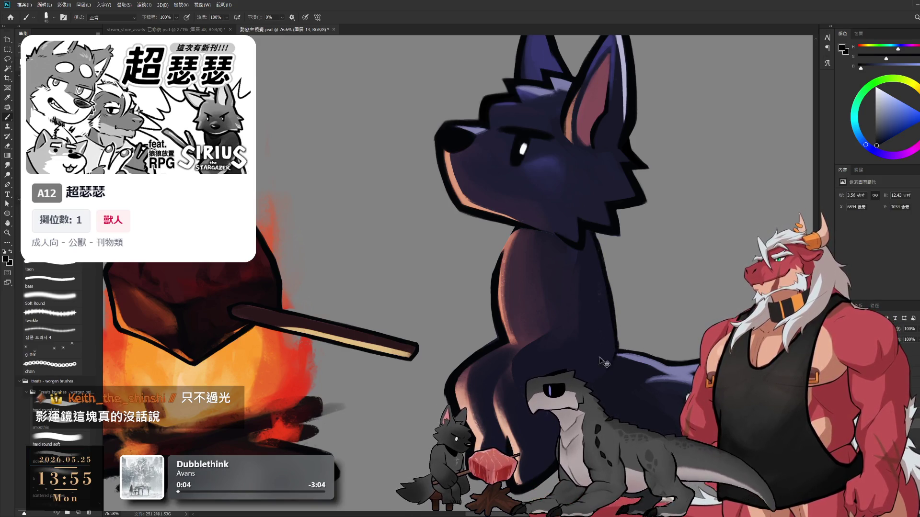
key(bracketright)
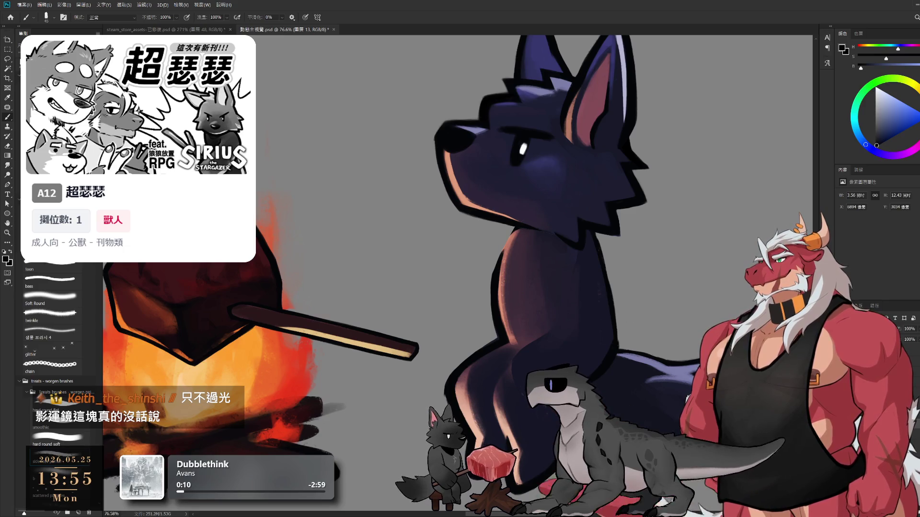
mouse_move(612, 309)
mouse_down()
mouse_move(597, 233)
mouse_move(611, 286)
mouse_up()
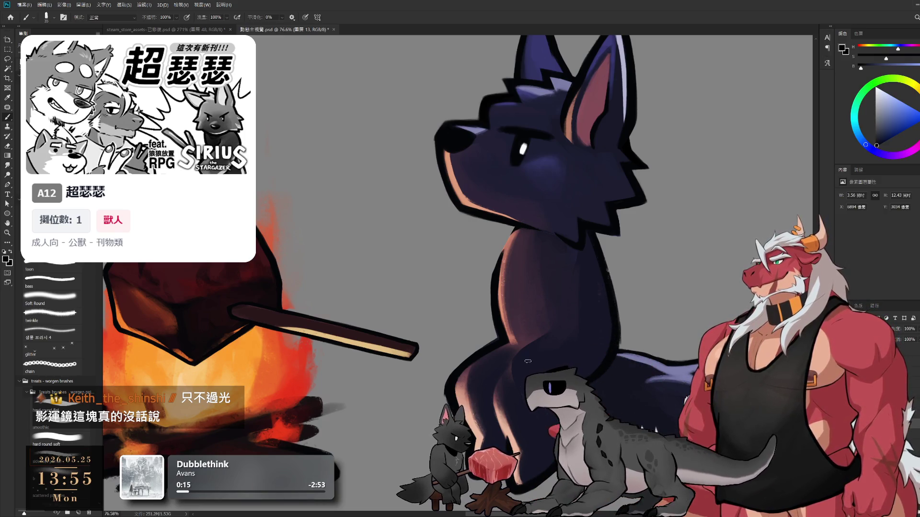
drag(525, 198, 571, 164)
- Sample dark purple and reddish tones from the wolf's chest while enlarging the brush
alt+click(589, 307)
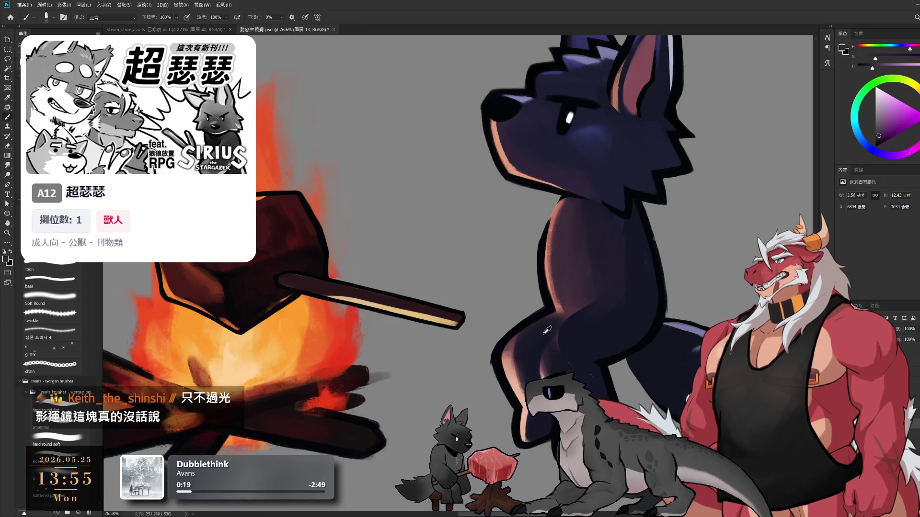
alt+click(567, 324)
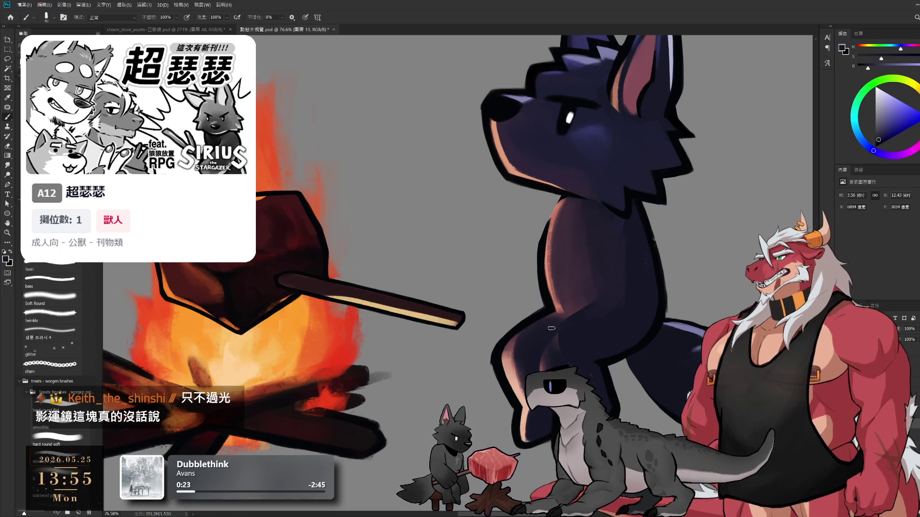
key(bracketright)
alt+click(578, 309)
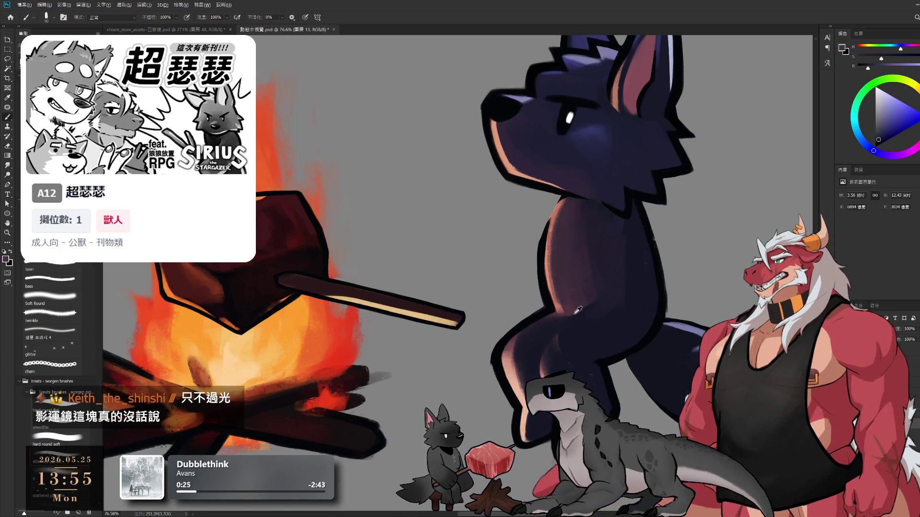
key(bracketright)
alt+click(567, 345)
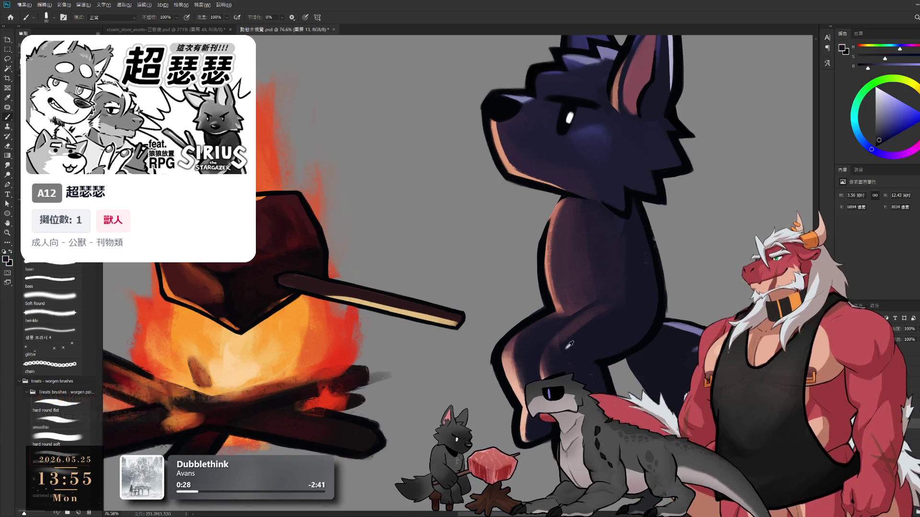
key(bracketright)
key(bracketright)
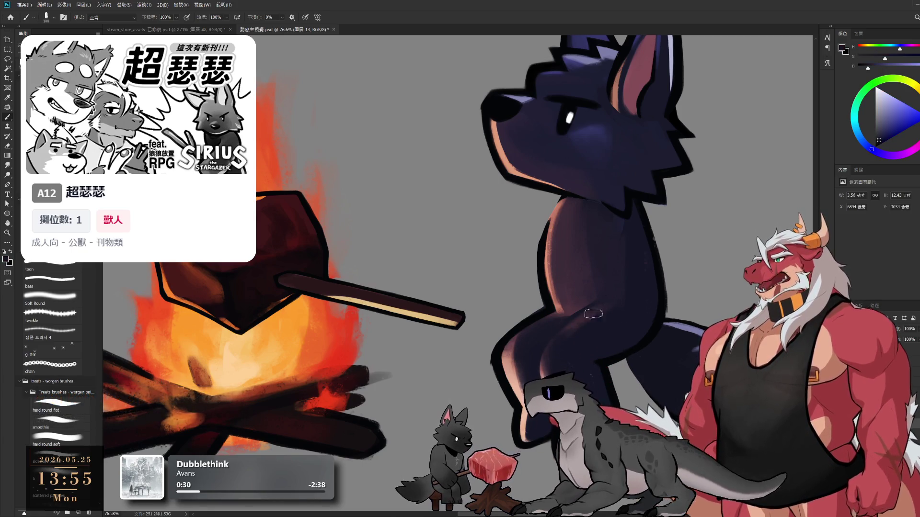
key(bracketright)
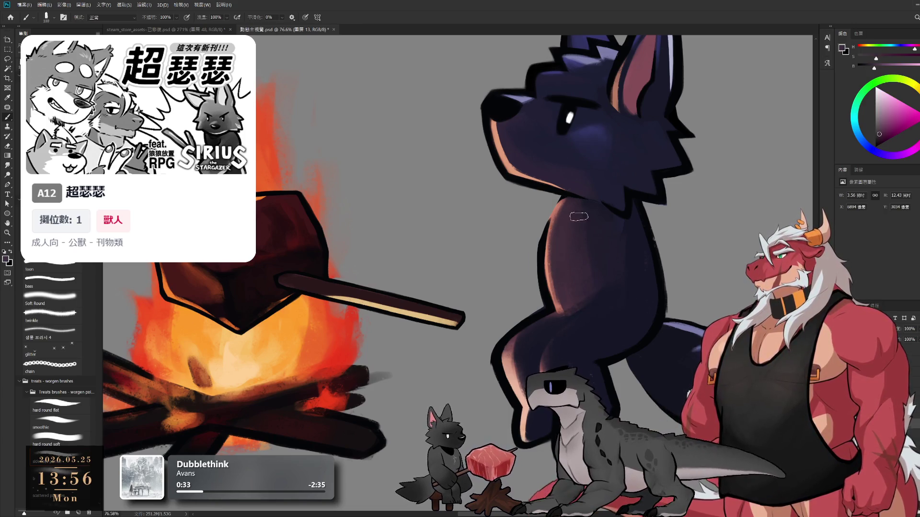
alt+click(557, 303)
key(bracketleft)
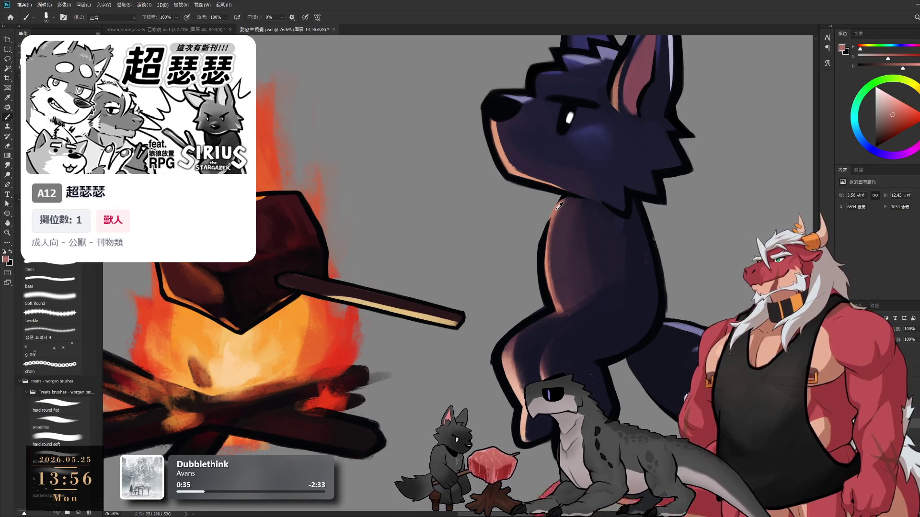
- Alternate dark navy and salmon samples from the body to blend smoother chest shading
alt+click(559, 206)
key(bracketleft)
key(bracketleft)
key(bracketleft)
key(bracketleft)
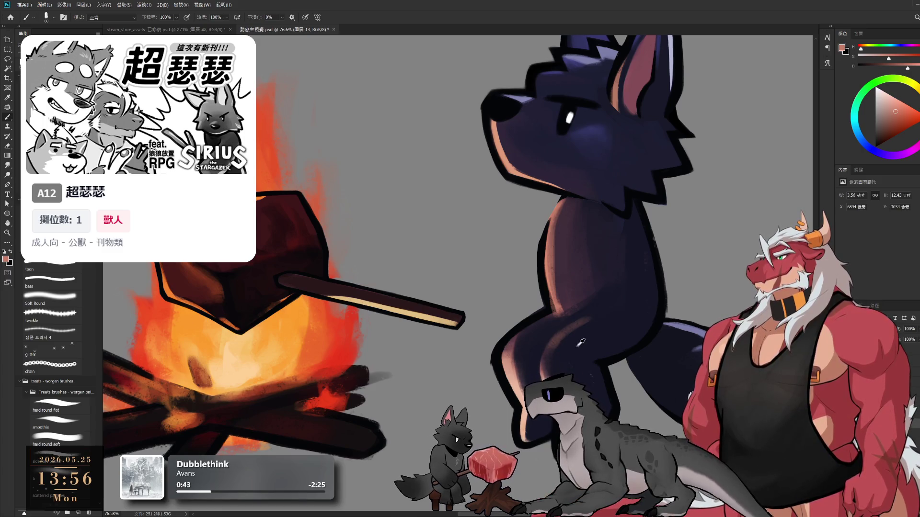
alt+click(581, 342)
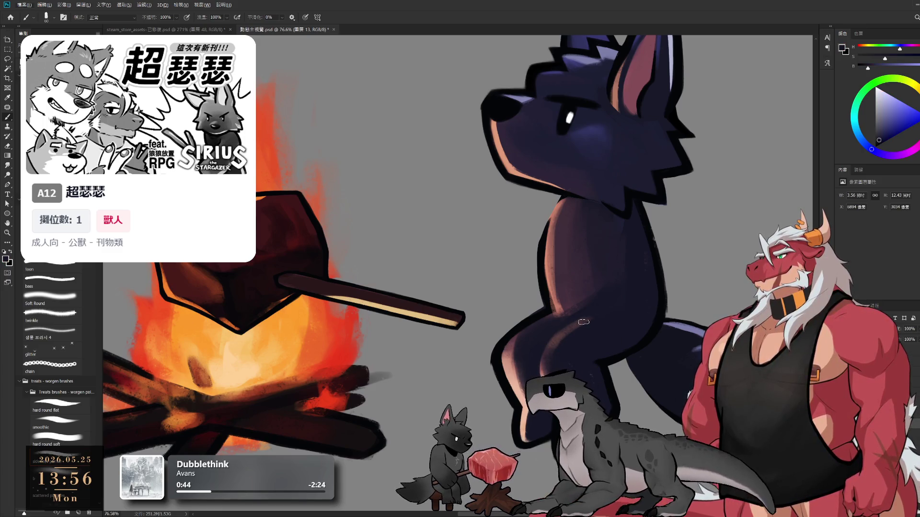
alt+click(578, 294)
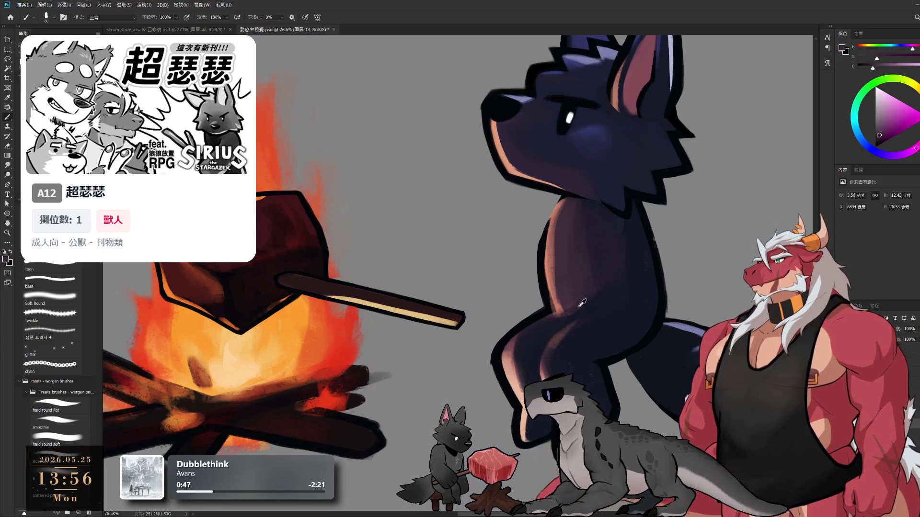
alt+click(606, 298)
alt+click(558, 293)
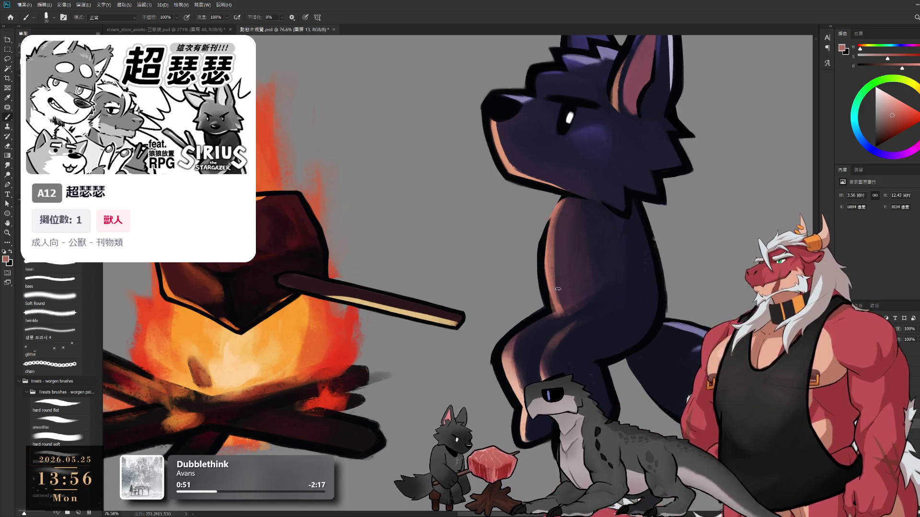
alt+click(569, 287)
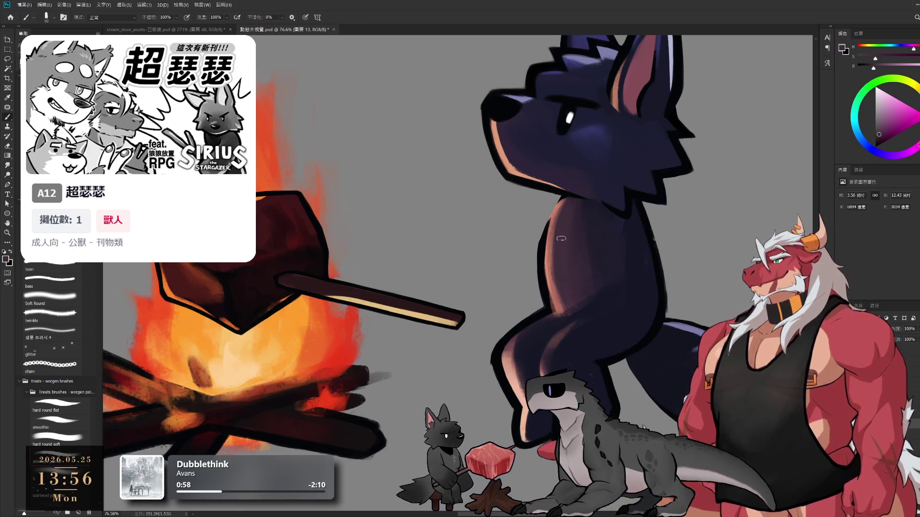
alt+click(601, 300)
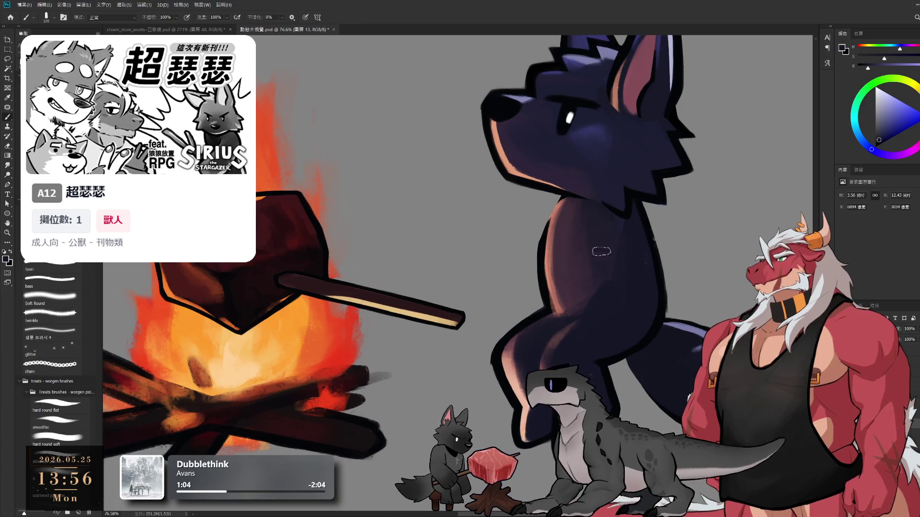
key(bracketright)
key(bracketright)
key(bracketright)
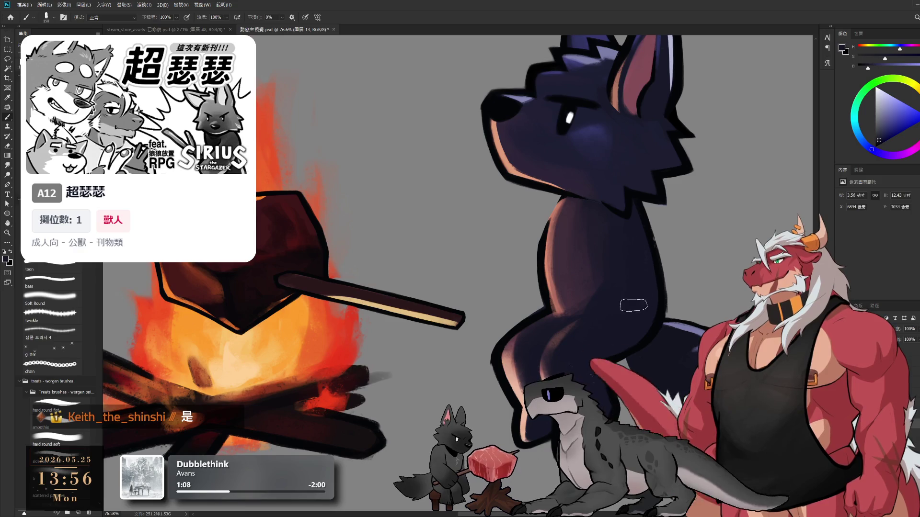
scroll(582, 308, down, 5)
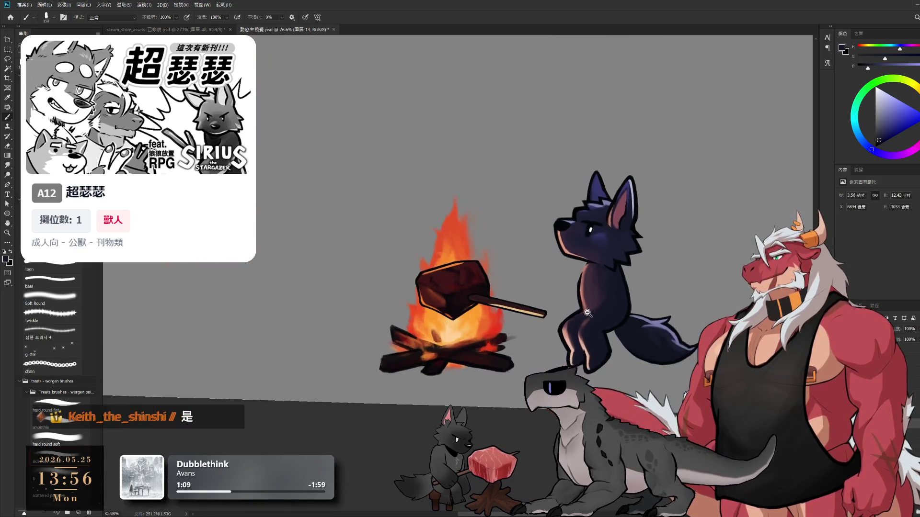
- Step through the wolf's layers to the 右手 right-hand layer, leaving the head hidden
scroll(582, 308, up, 3)
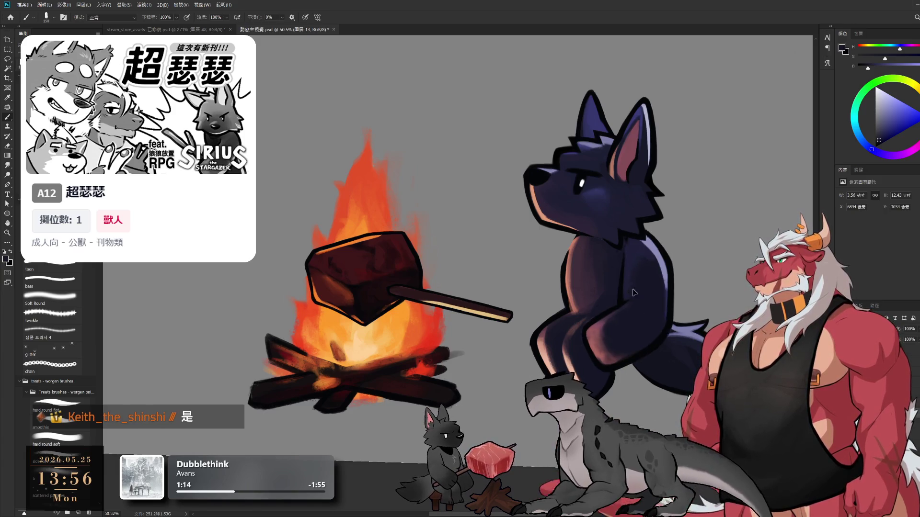
key(alt+bracketleft)
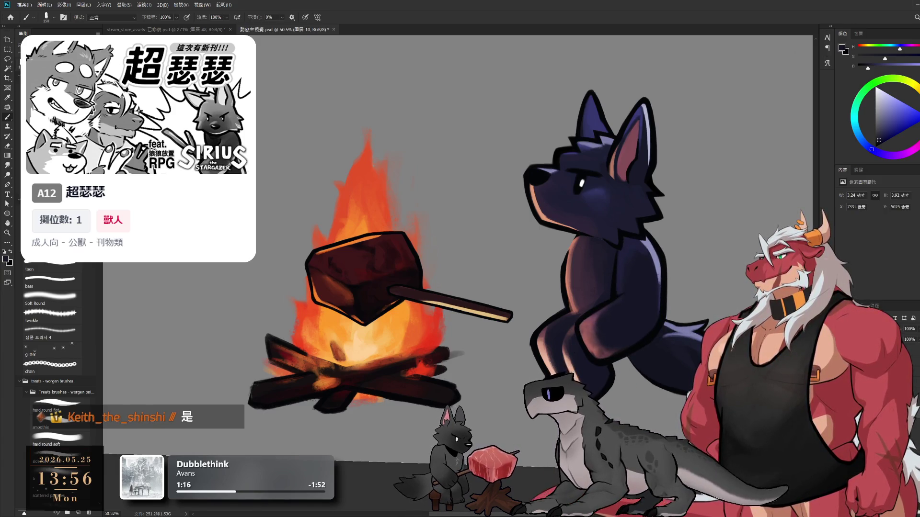
ctrl+click(637, 266)
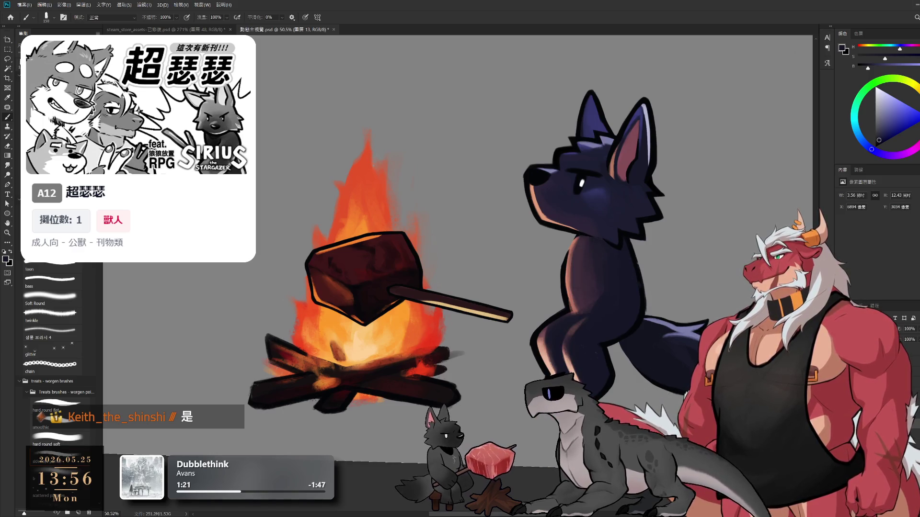
key(alt+bracketleft)
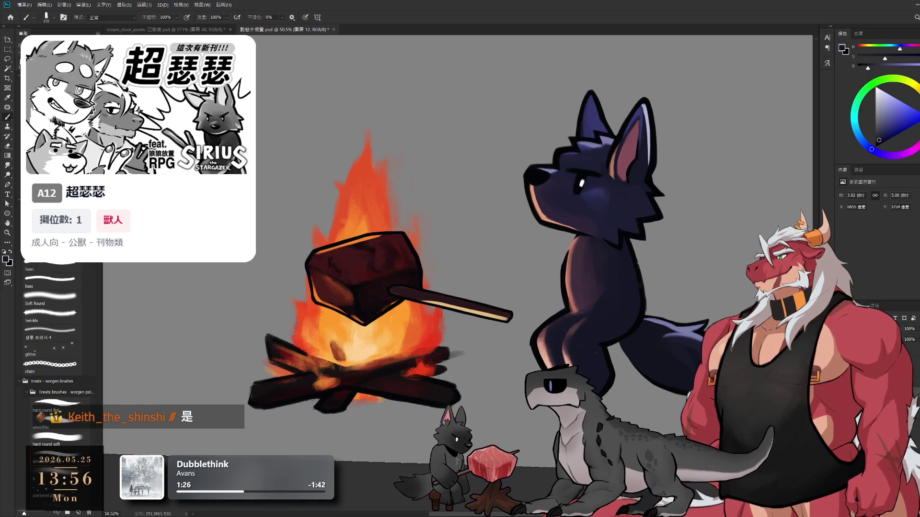
scroll(605, 177, up, 3)
key(alt+bracketleft)
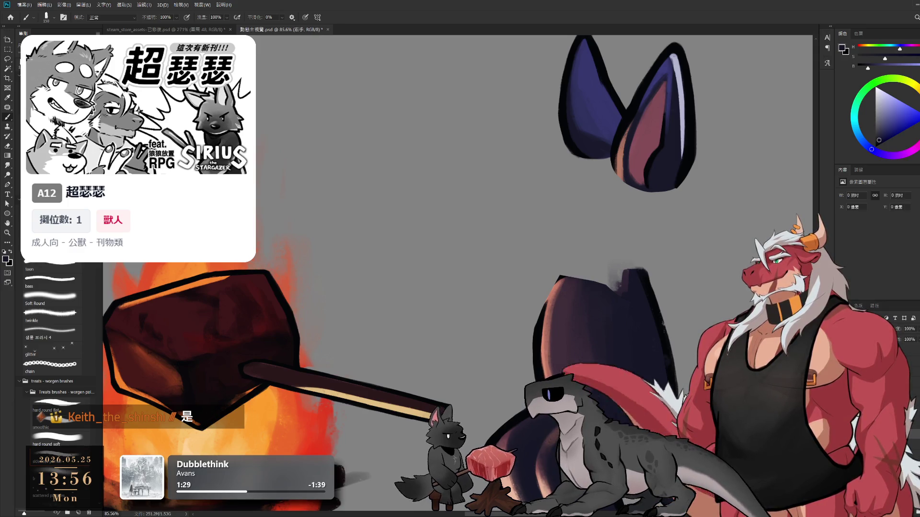
- On the wolf body layer, cover the grey notch and sample dark purple shades from the body
ctrl+click(565, 334)
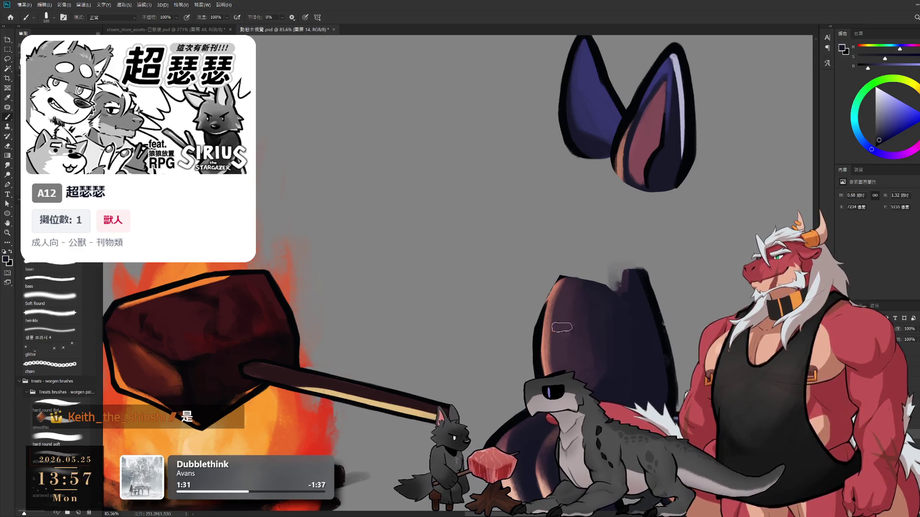
mouse_move(572, 273)
mouse_down()
mouse_move(619, 295)
mouse_move(587, 263)
mouse_move(602, 286)
mouse_up()
key(bracketleft)
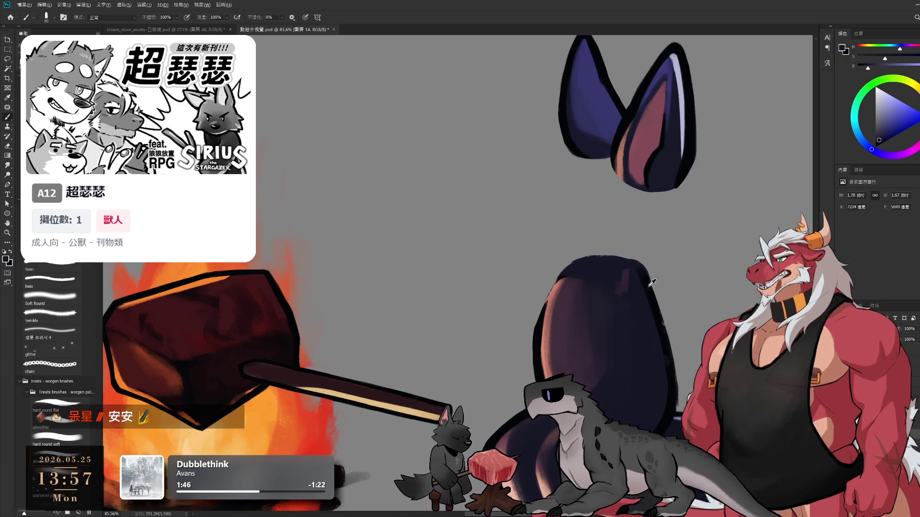
alt+click(658, 274)
key(bracketleft)
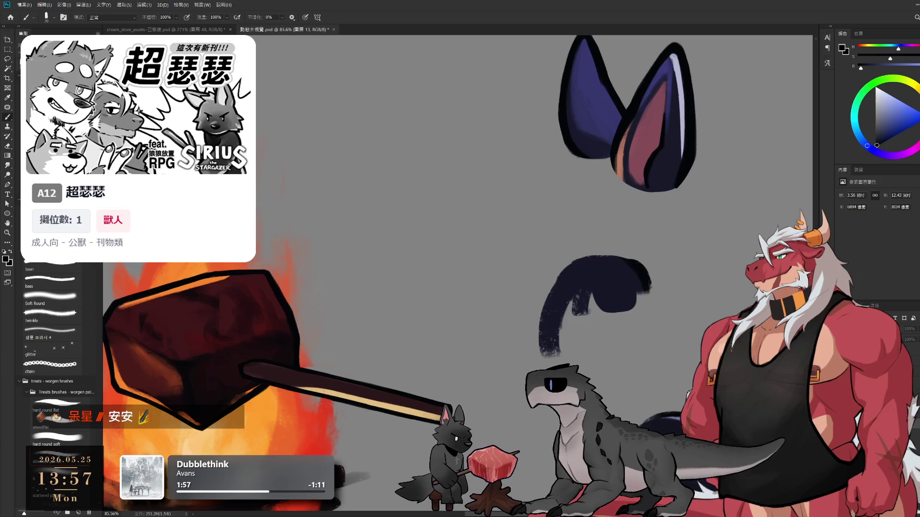
alt+click(631, 303)
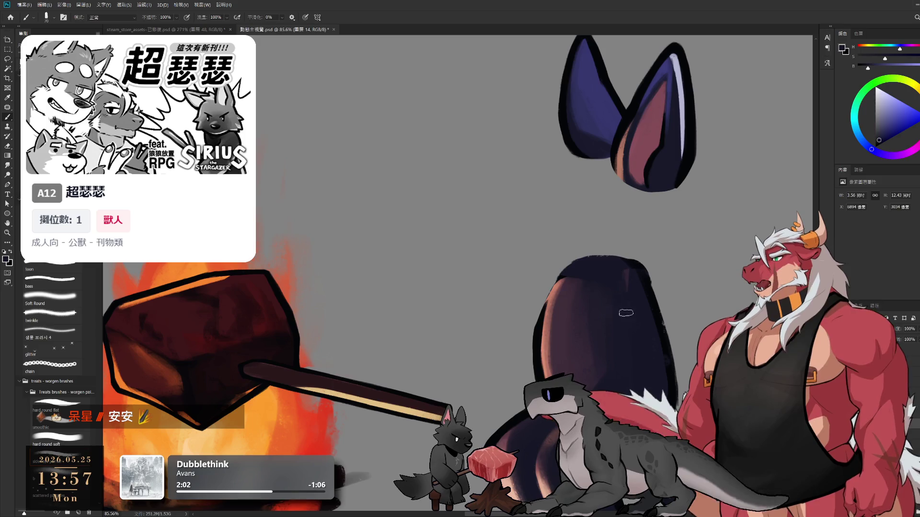
alt+click(564, 285)
key(bracketright)
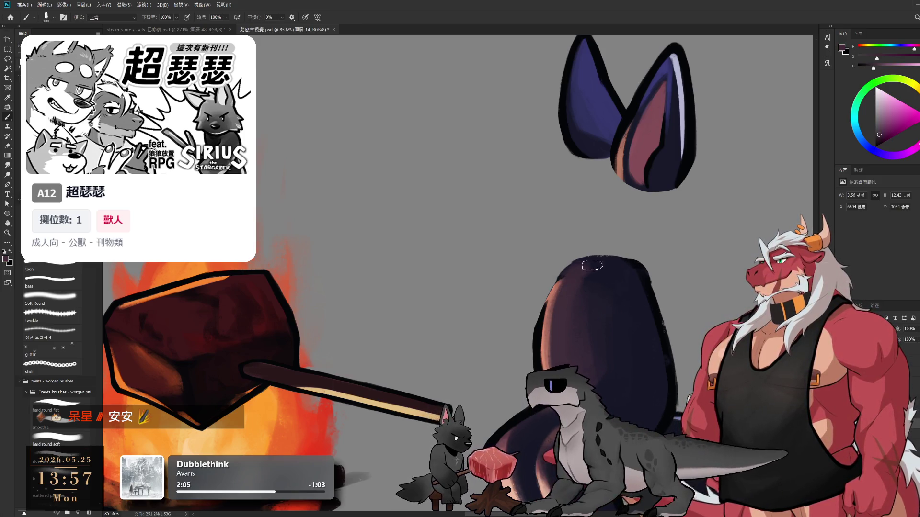
alt+click(607, 282)
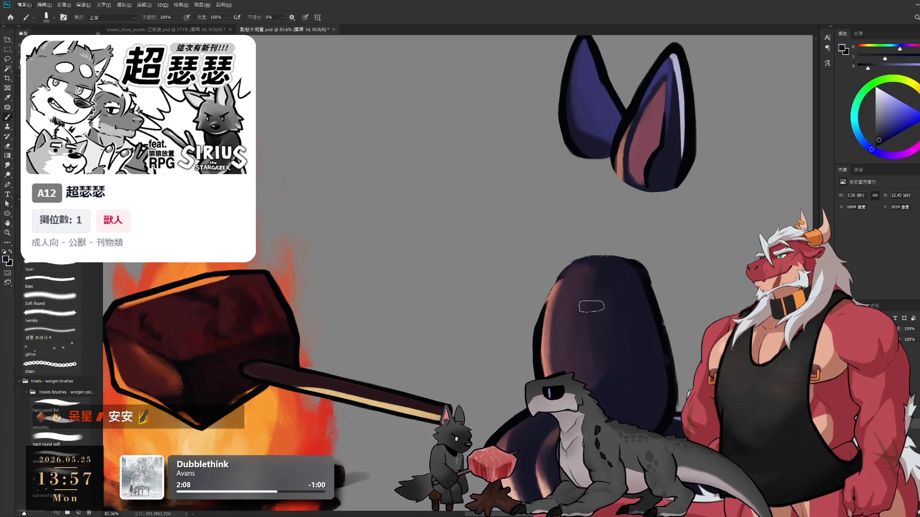
key(bracketright)
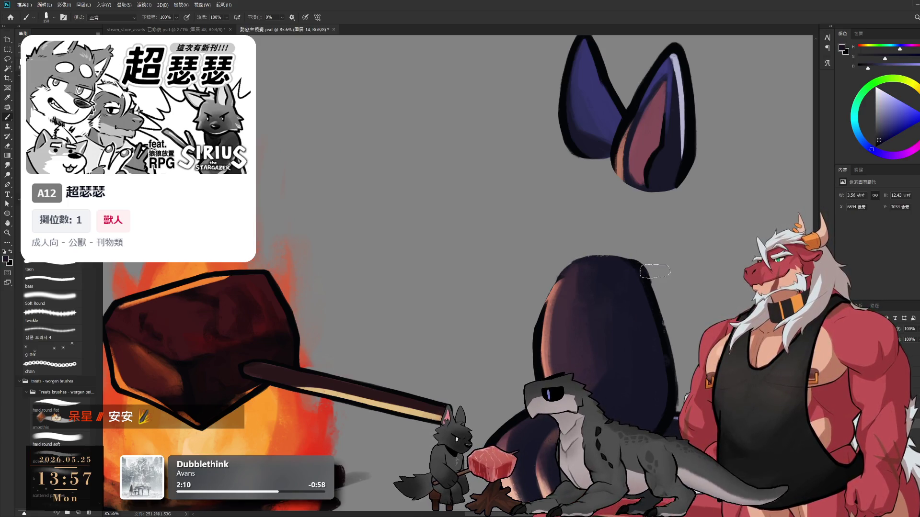
- Tilt the canvas about 13°, erase on the body, then straighten the view and resample colour
key(r)
drag(707, 253, 690, 307)
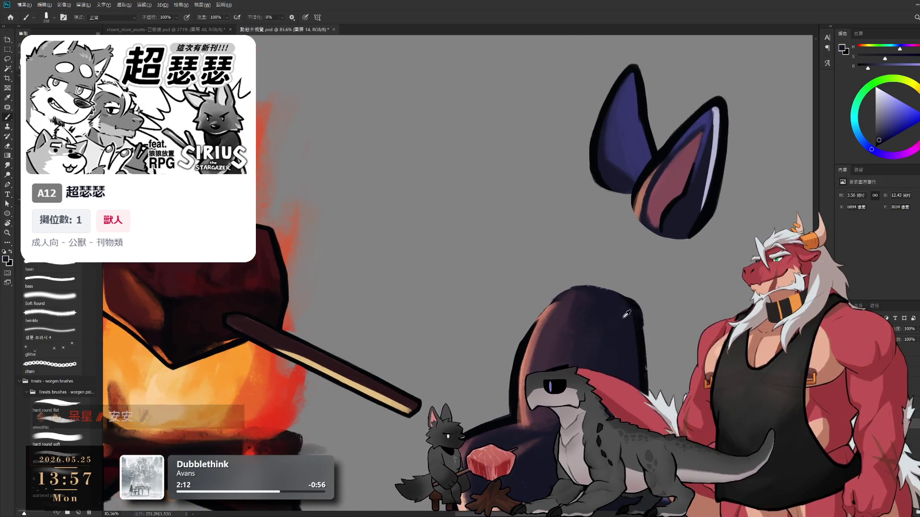
key(bracketleft)
key(bracketleft)
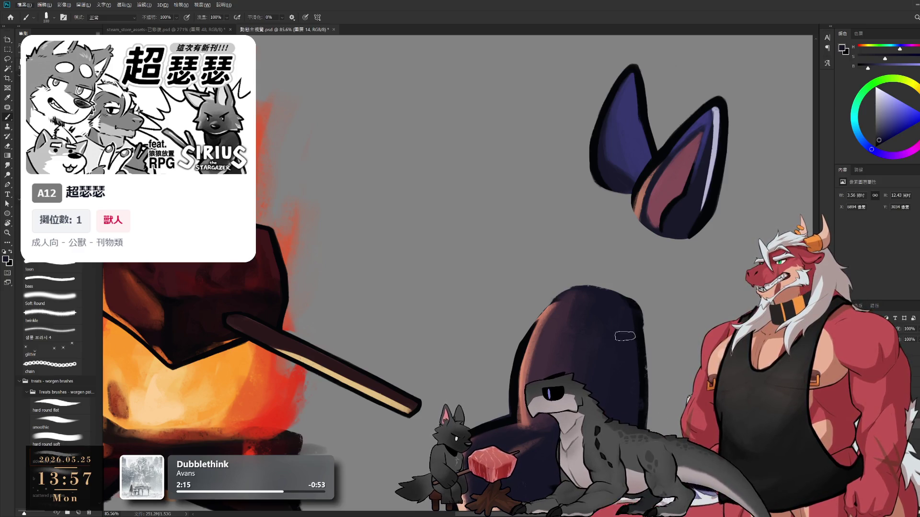
drag(608, 383, 607, 312)
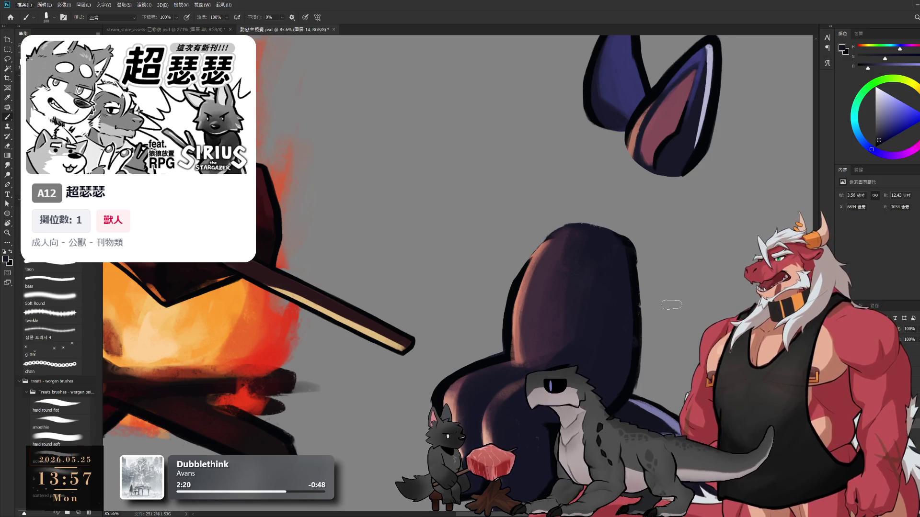
key(e)
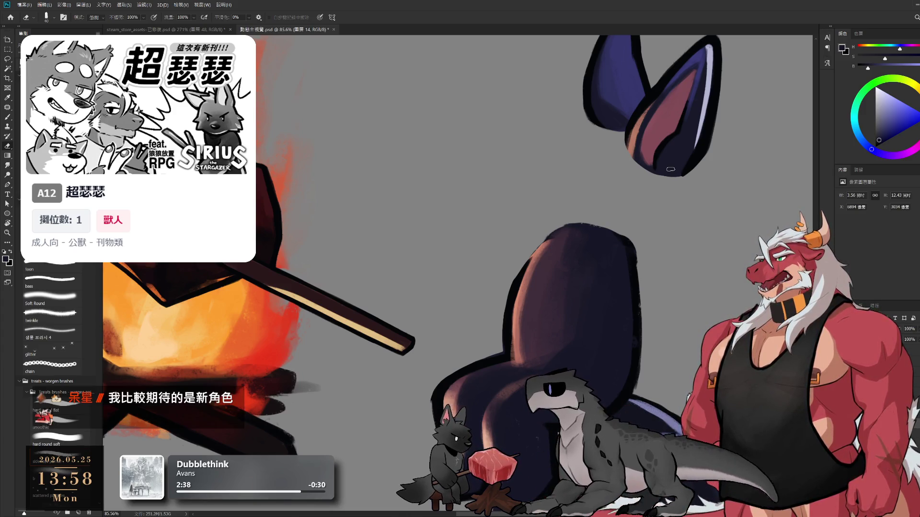
key(r)
mouse_move(629, 259)
mouse_down()
mouse_move(642, 276)
mouse_move(644, 239)
mouse_up()
key(e)
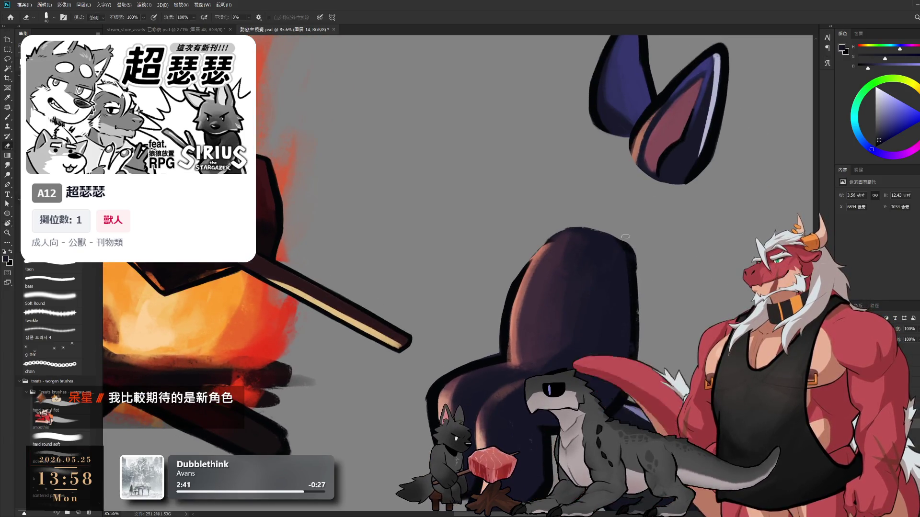
key(b)
alt+click(636, 335)
key(bracketleft)
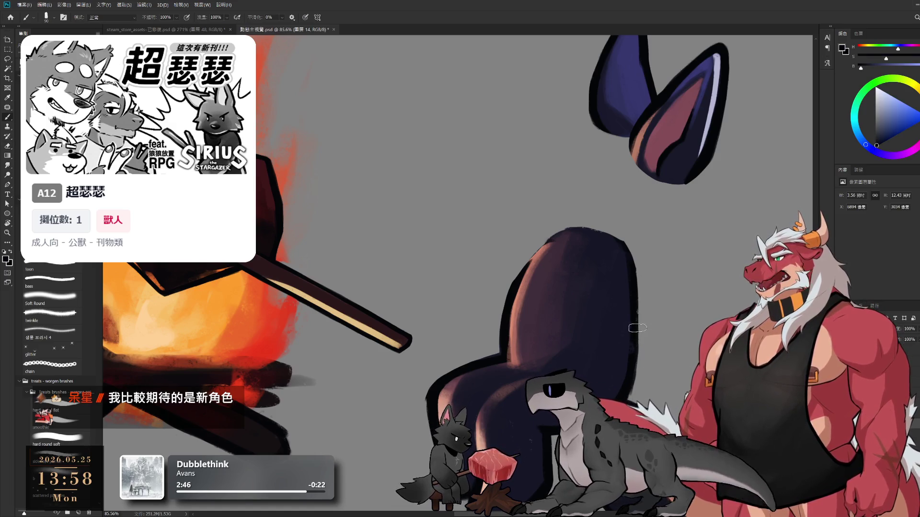
key(bracketleft)
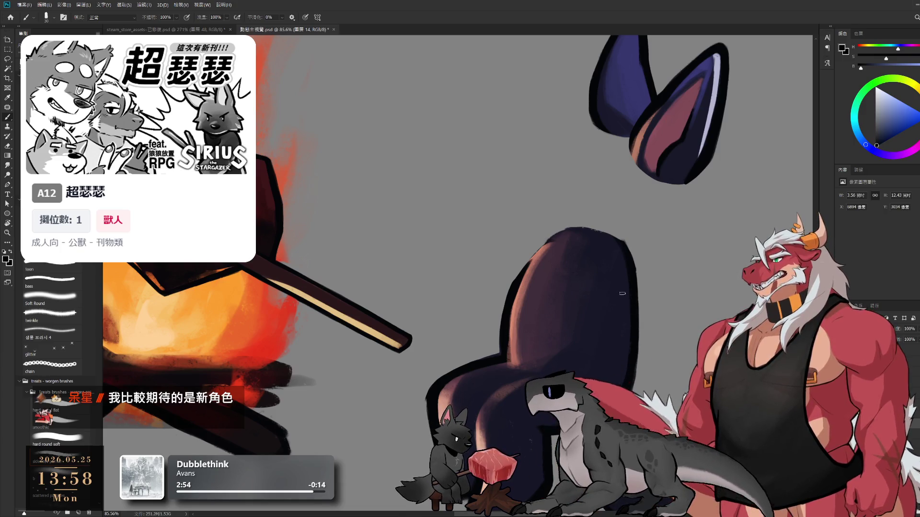
- Tilt the view 15° counter-clockwise and sample dark purple body shades with a larger brush
key(r)
drag(621, 287, 614, 244)
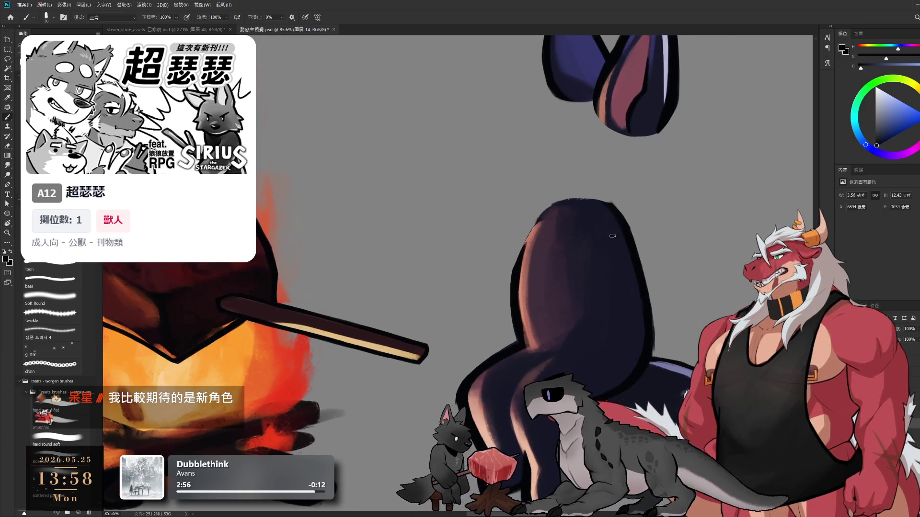
alt+click(558, 228)
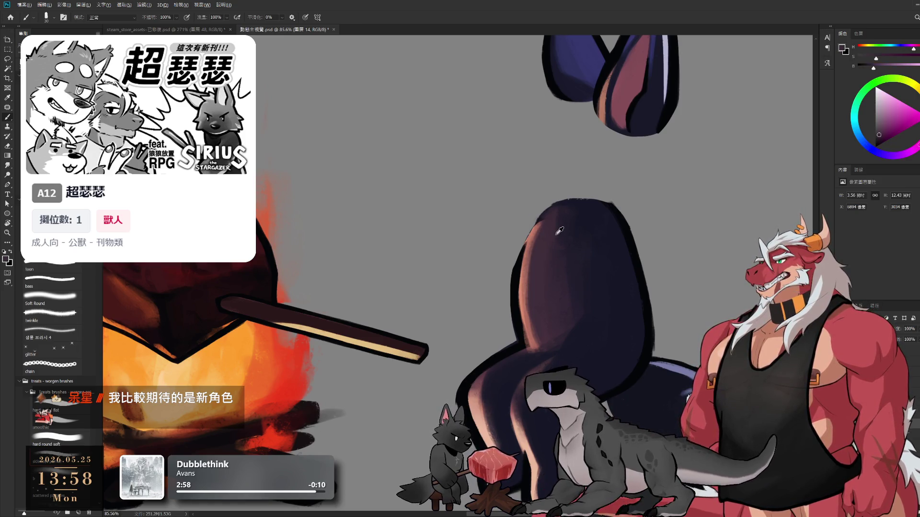
alt+click(557, 234)
alt+click(566, 238)
key(bracketright)
key(bracketright)
key(bracketright)
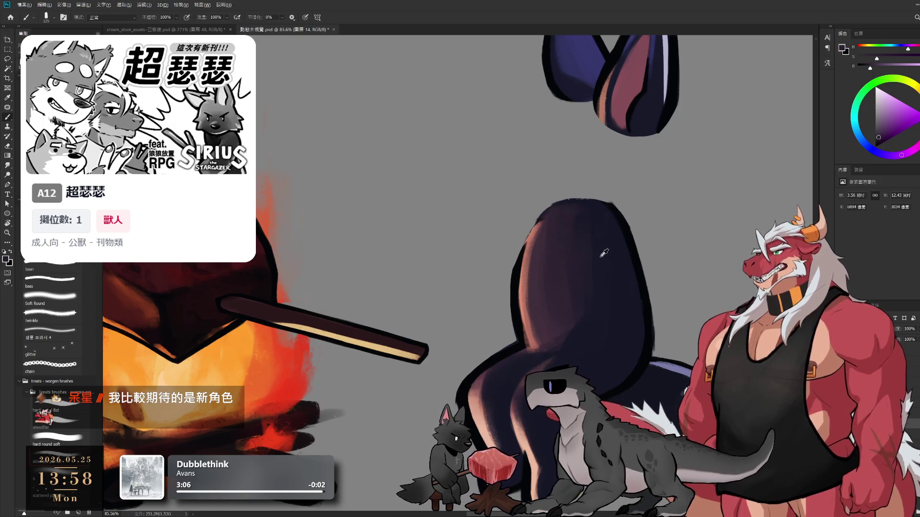
alt+click(603, 253)
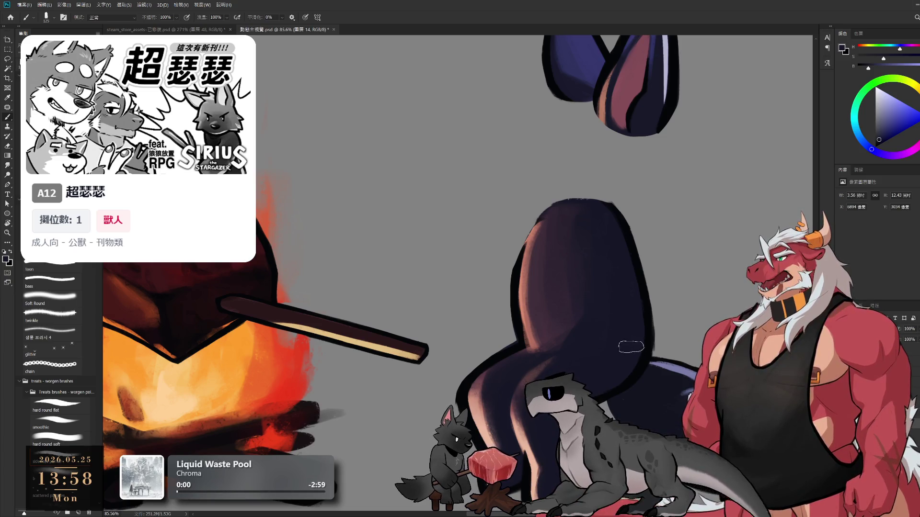
alt+click(564, 329)
key(bracketright)
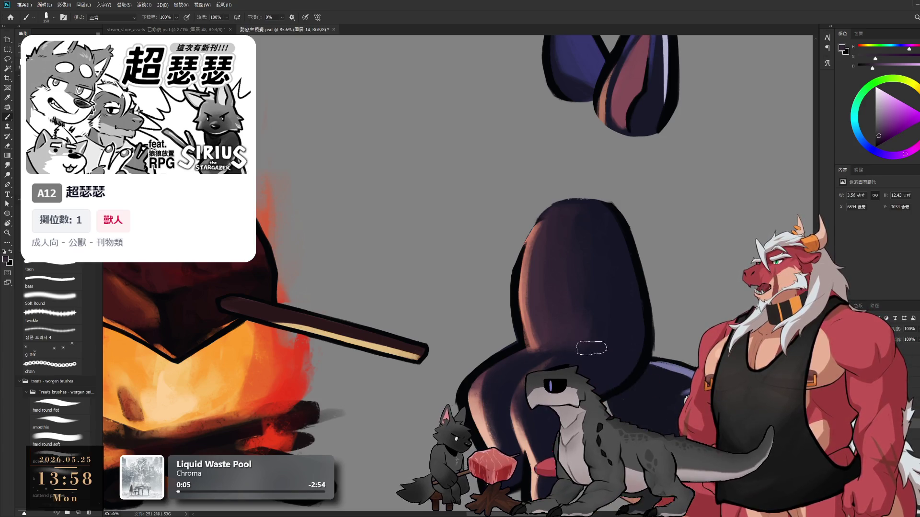
alt+click(588, 304)
alt+click(607, 298)
key(bracketright)
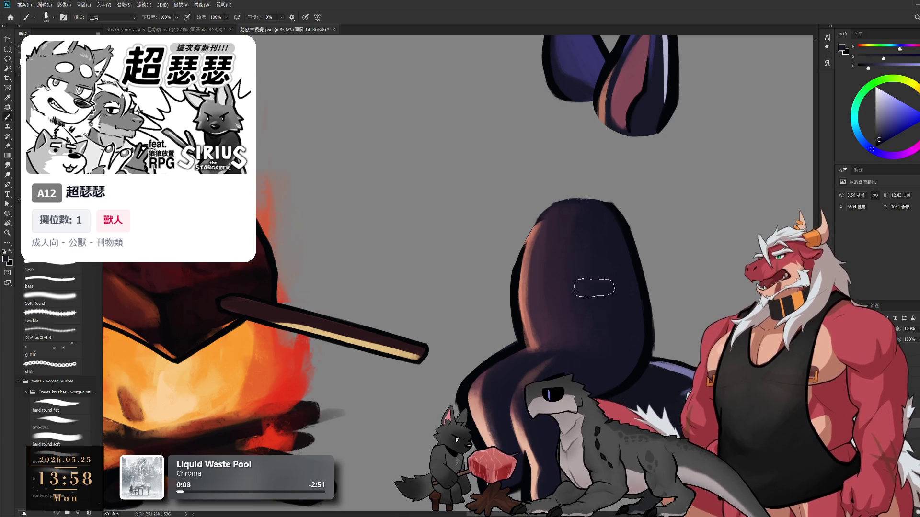
key(bracketright)
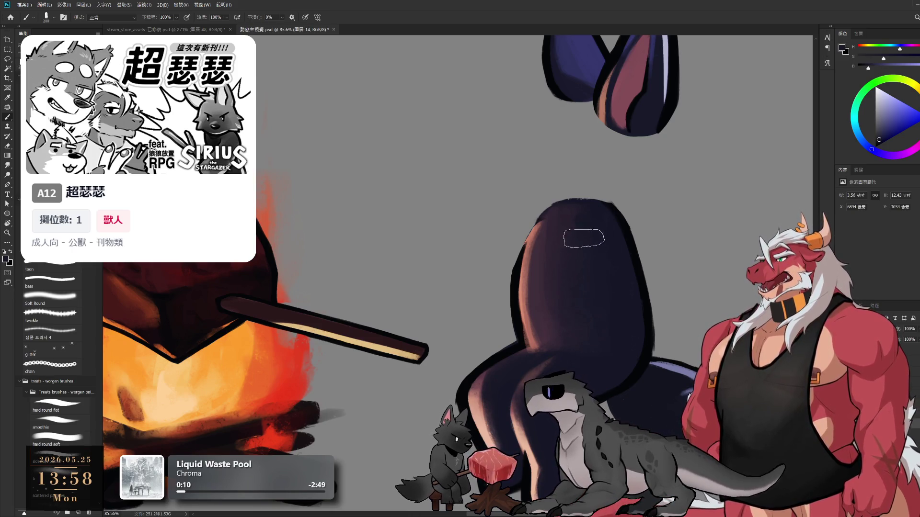
- Brush salmon highlights on the body's upper-left edge, then darken the left edge with purple
drag(685, 262, 693, 303)
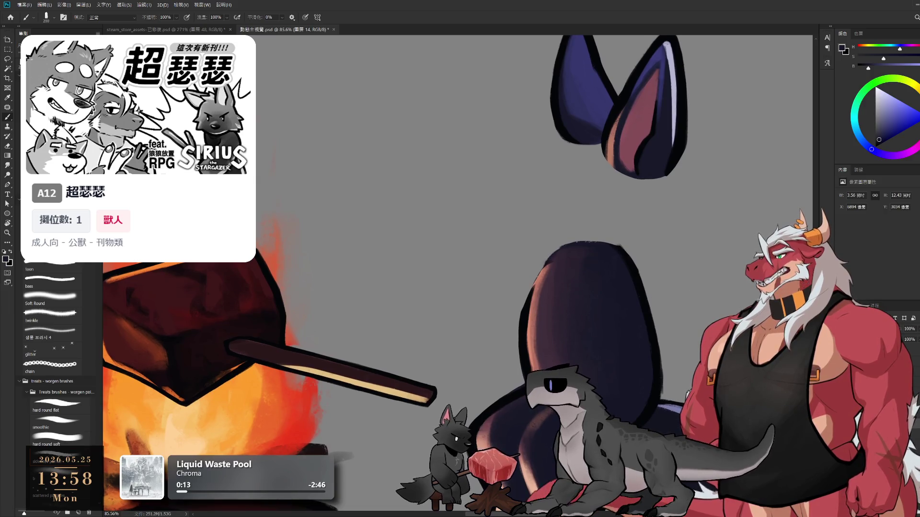
alt+click(547, 276)
key(bracketleft)
key(bracketleft)
key(bracketleft)
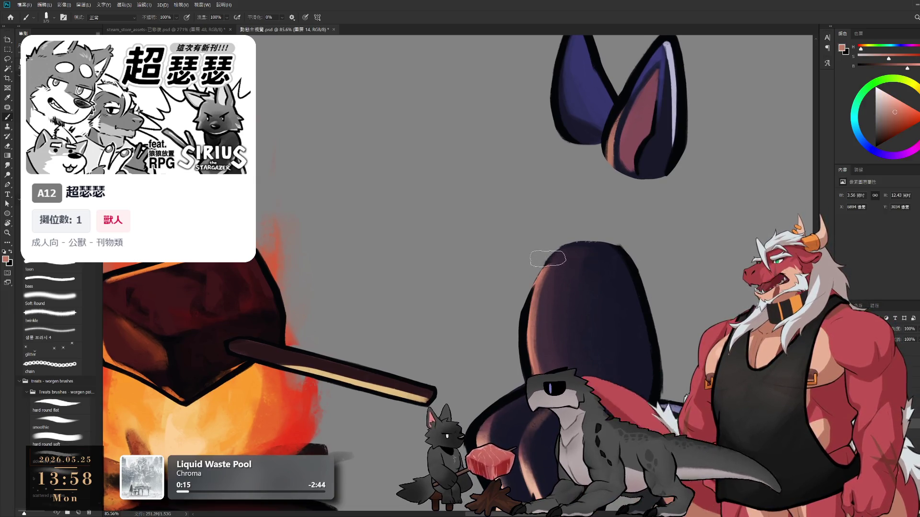
drag(558, 242, 538, 273)
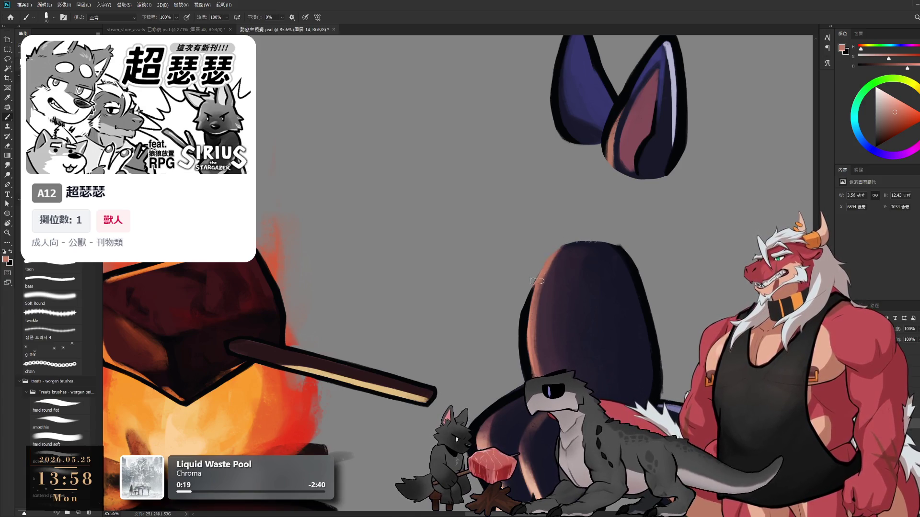
alt+click(559, 262)
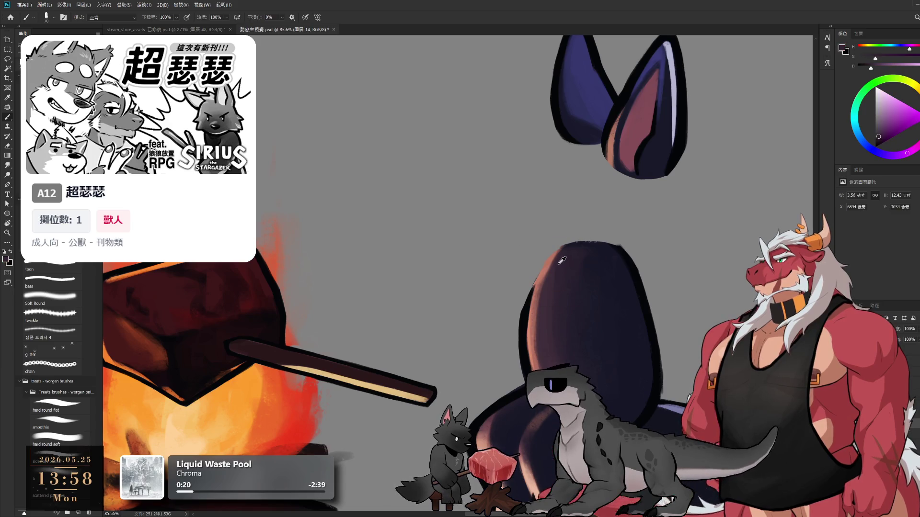
drag(556, 245, 548, 278)
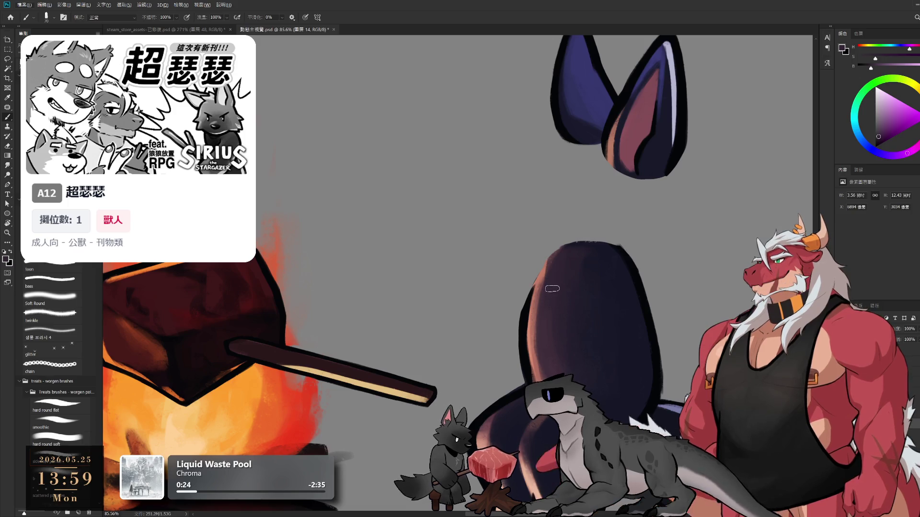
drag(551, 242, 544, 323)
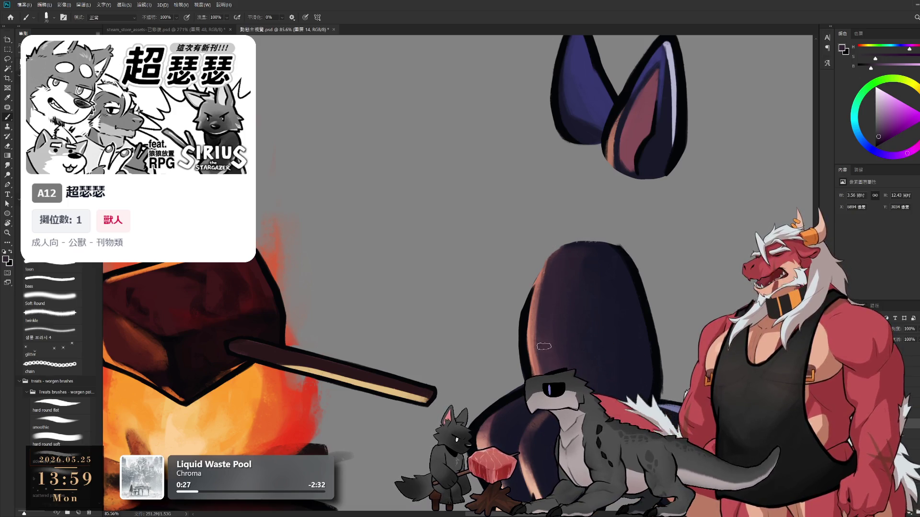
drag(586, 365, 568, 324)
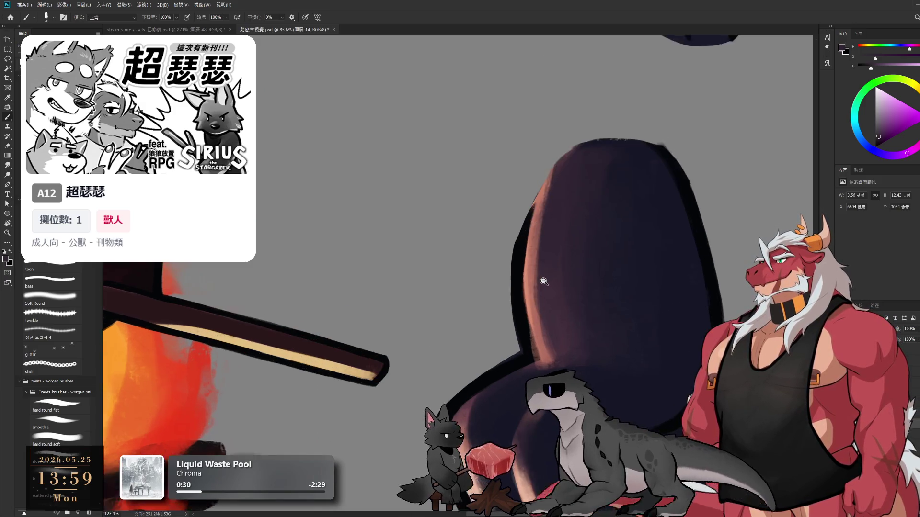
- Paint a salmon firelight stroke down the body's left edge, then tilt the view about 15°
scroll(522, 288, up, 3)
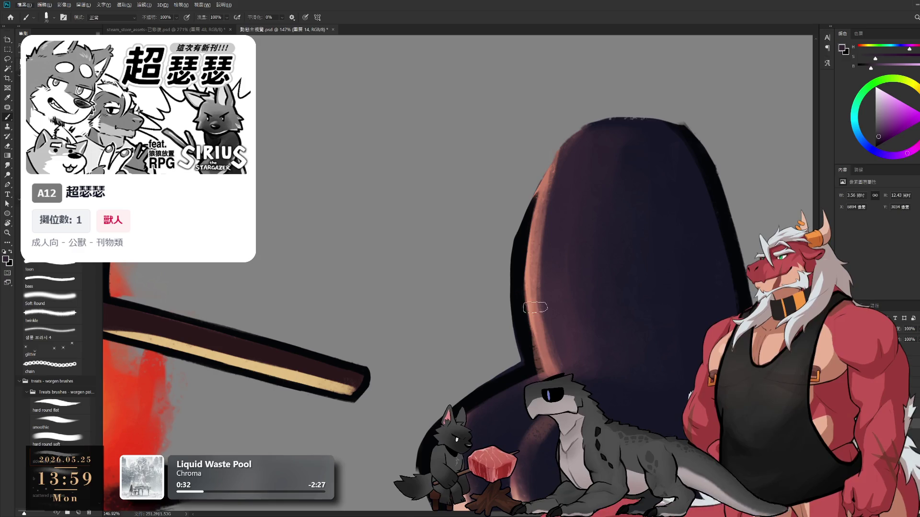
alt+click(536, 302)
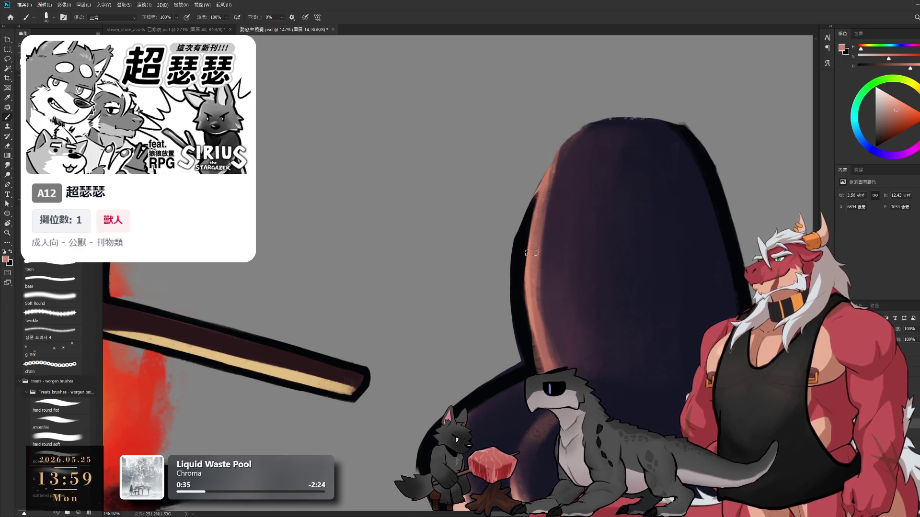
mouse_move(544, 194)
mouse_down()
mouse_move(531, 268)
mouse_move(536, 186)
mouse_move(529, 333)
mouse_up()
scroll(688, 234, down, 4)
key(r)
mouse_move(670, 201)
mouse_down()
mouse_move(695, 249)
mouse_move(687, 233)
mouse_up()
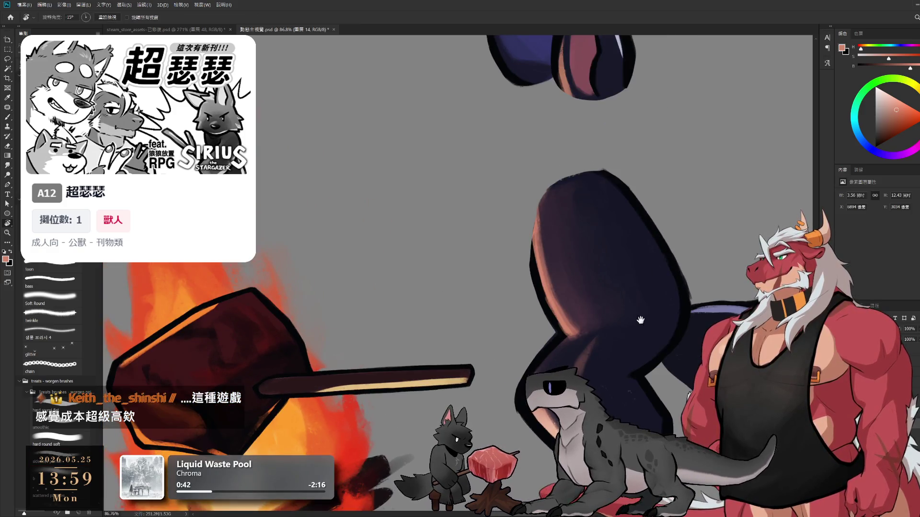
scroll(579, 260, down, 3)
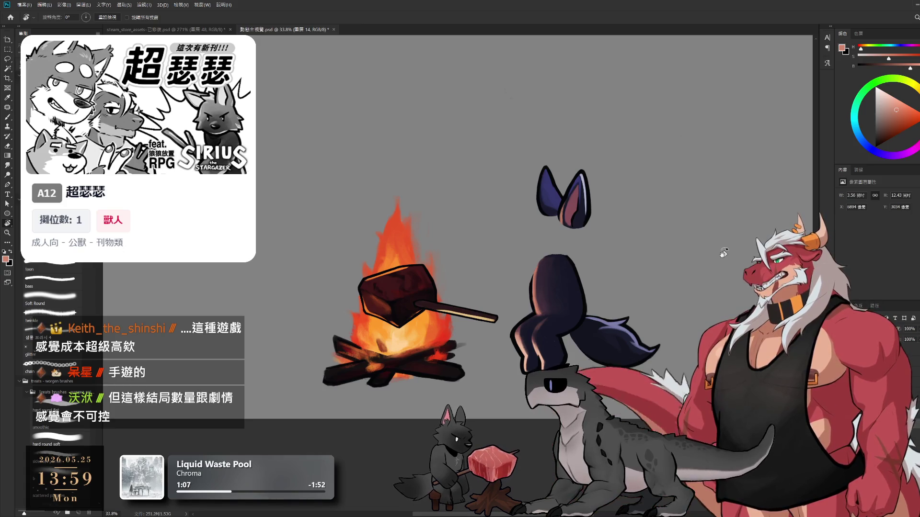
- Sample the body's dark purple, raise the brush to size 100 and make Layer 14 active
mouse_move(556, 266)
mouse_down()
mouse_move(680, 300)
mouse_move(662, 302)
mouse_up()
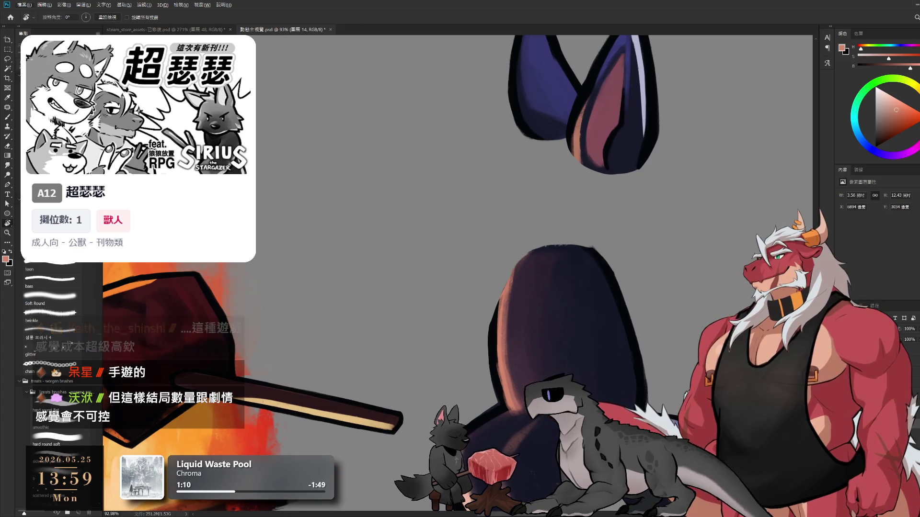
key(e)
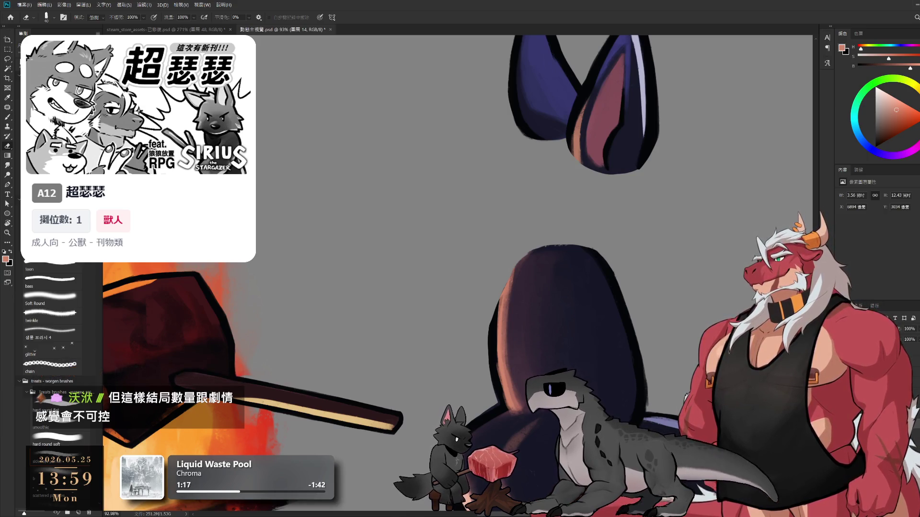
key(b)
alt+click(540, 254)
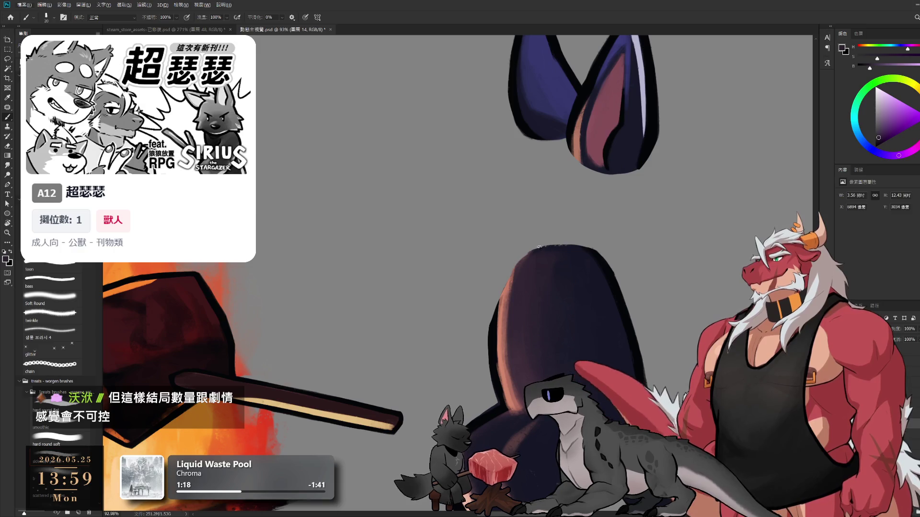
key(bracketright)
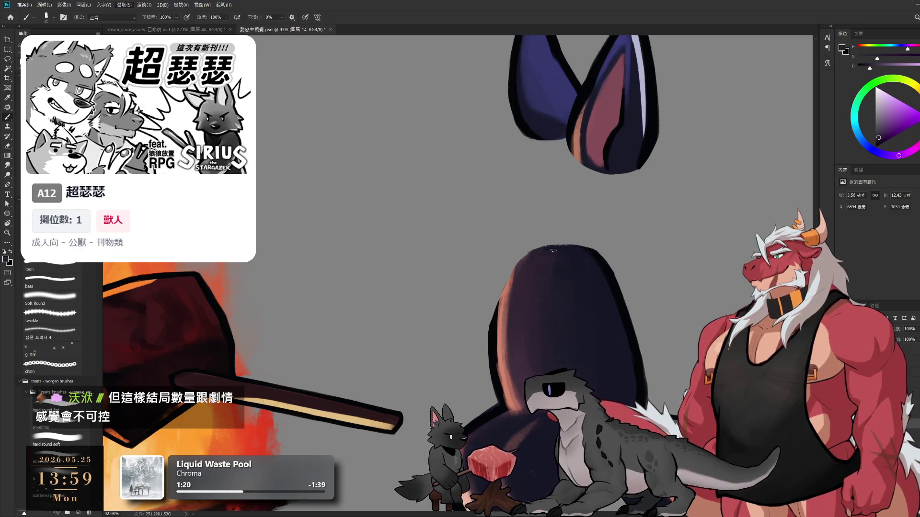
key(bracketright)
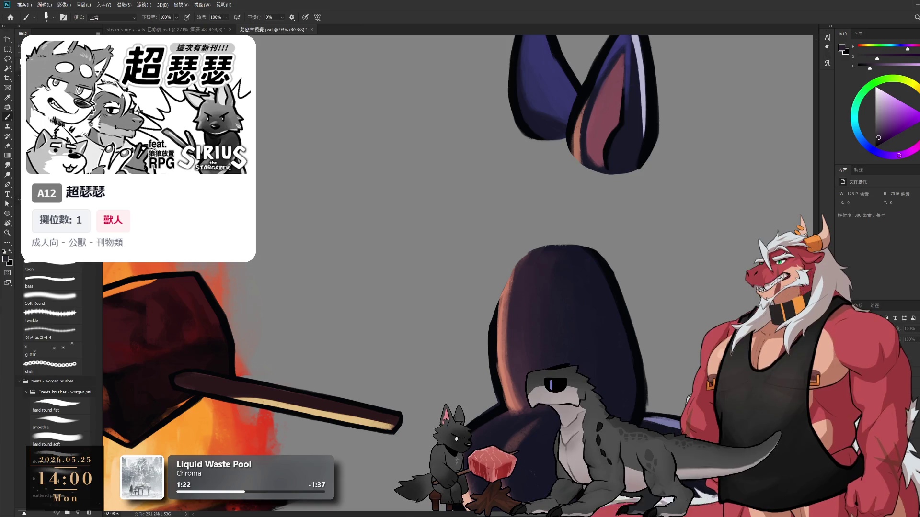
click(862, 364)
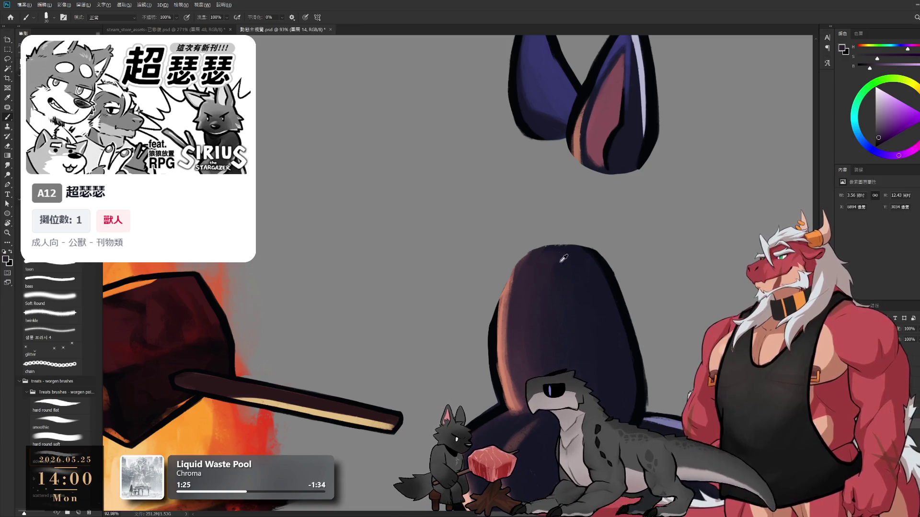
key(bracketright)
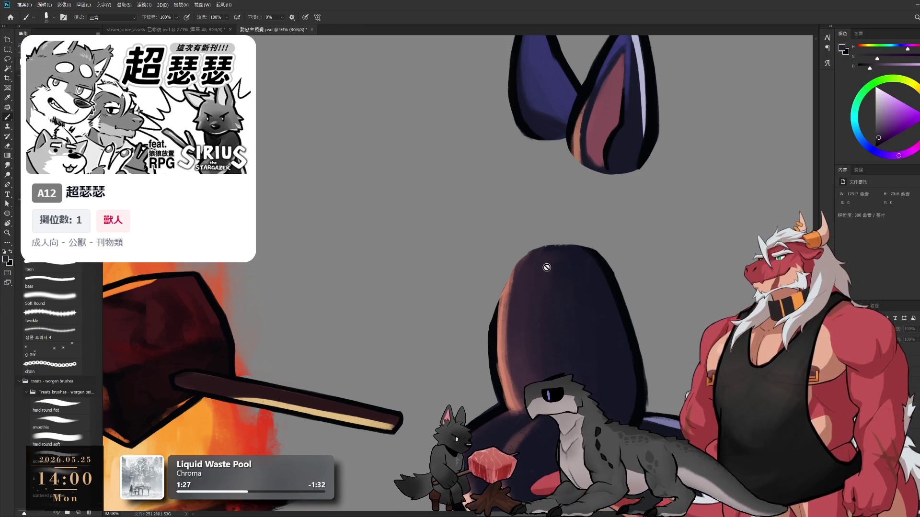
ctrl+click(576, 309)
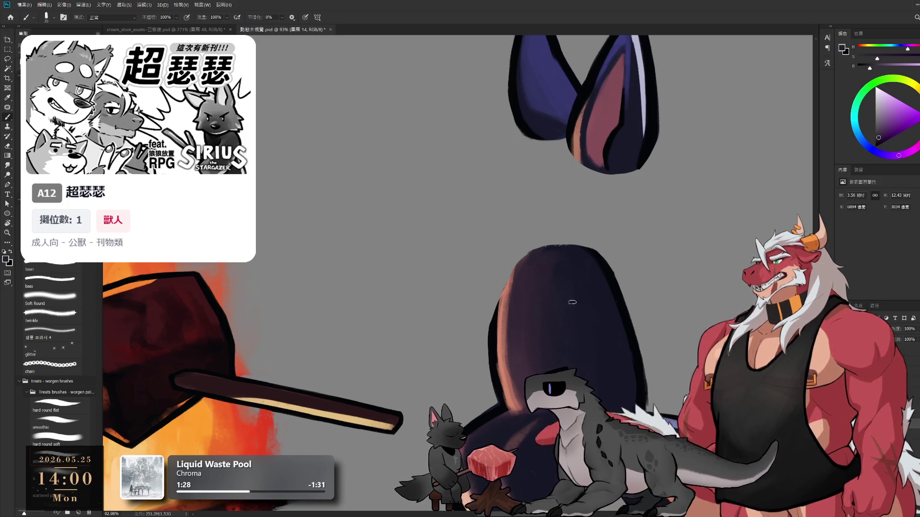
key(bracketright)
key(bracketright)
key(bracketright)
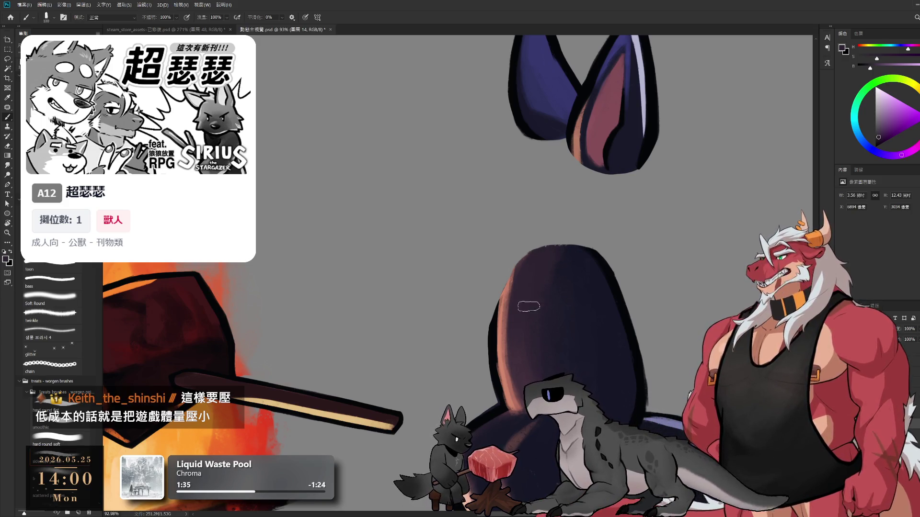
alt+click(578, 293)
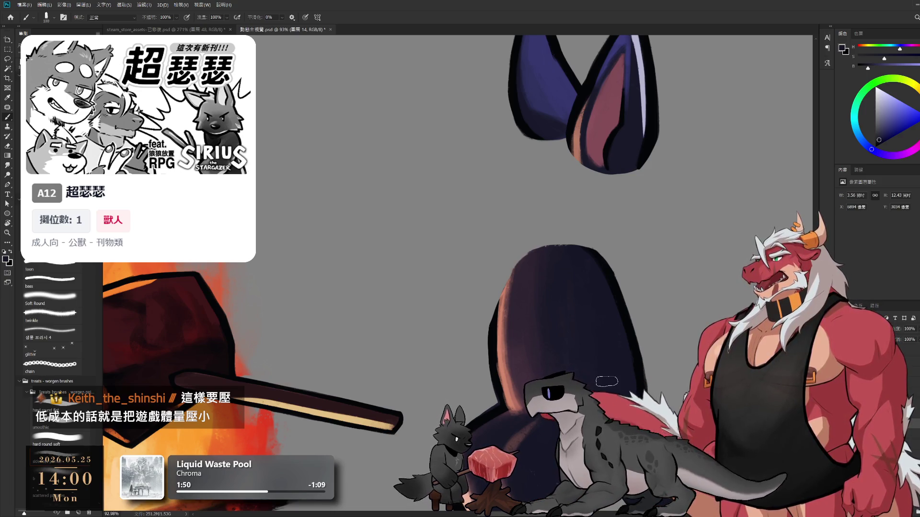
scroll(548, 349, down, 2)
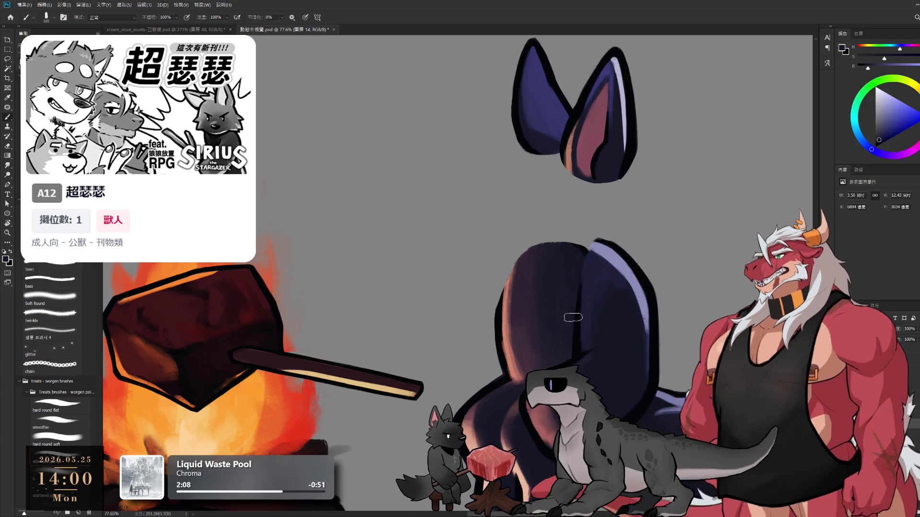
- Undo a trial move of the body silhouette and sample body colours at brush size 70
drag(568, 295, 570, 337)
key(ctrl+z)
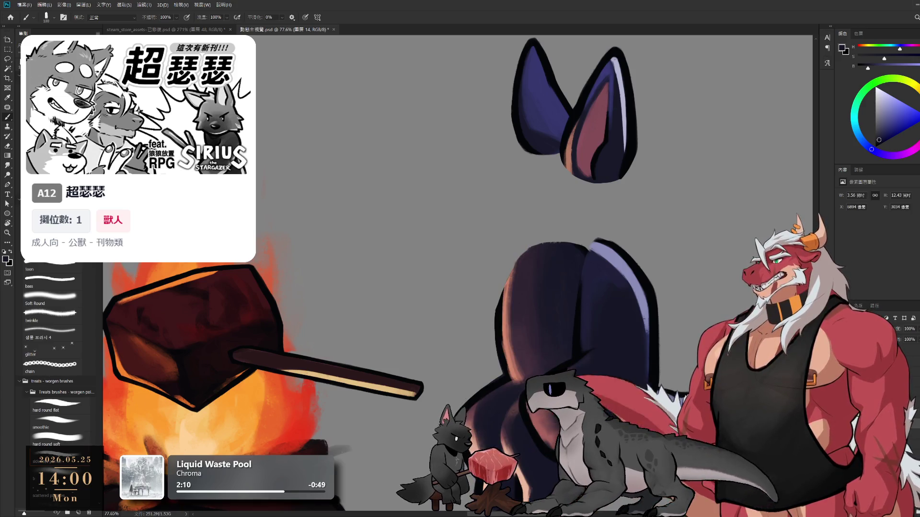
key(ctrl+z)
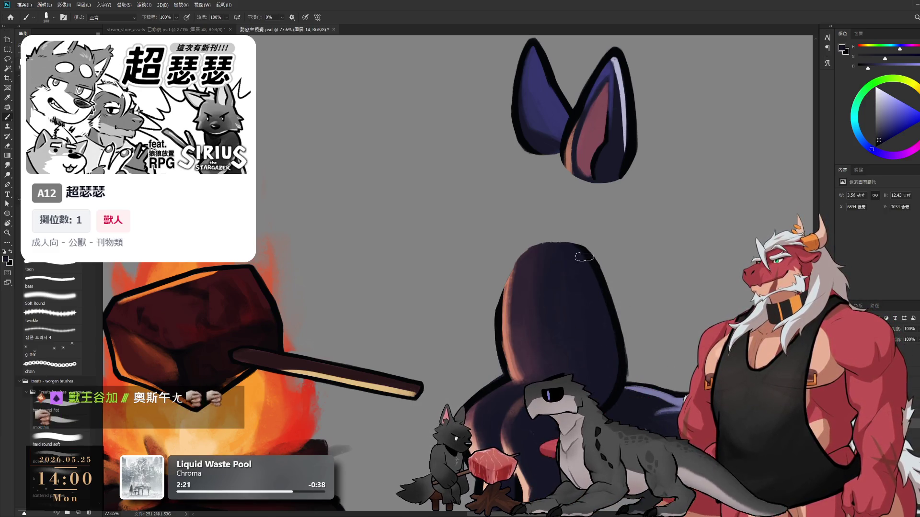
alt+click(594, 248)
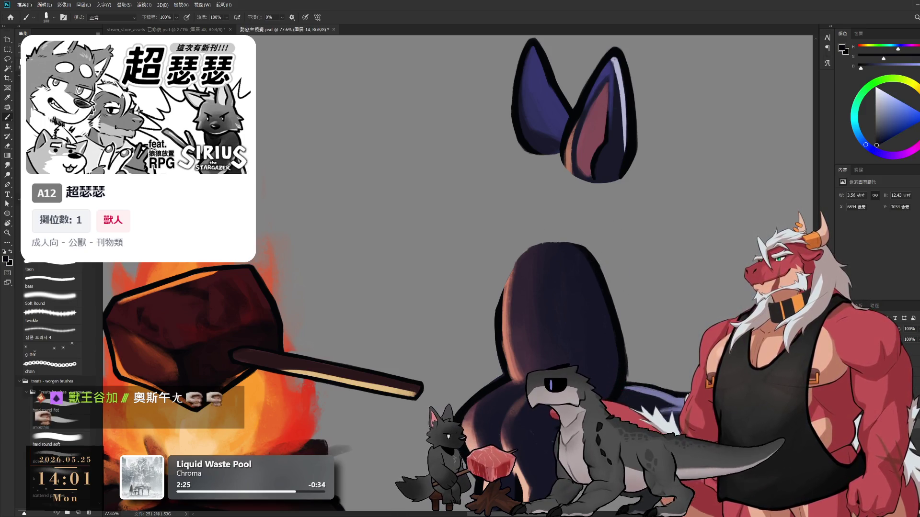
key(bracketleft)
key(bracketleft)
key(bracketleft)
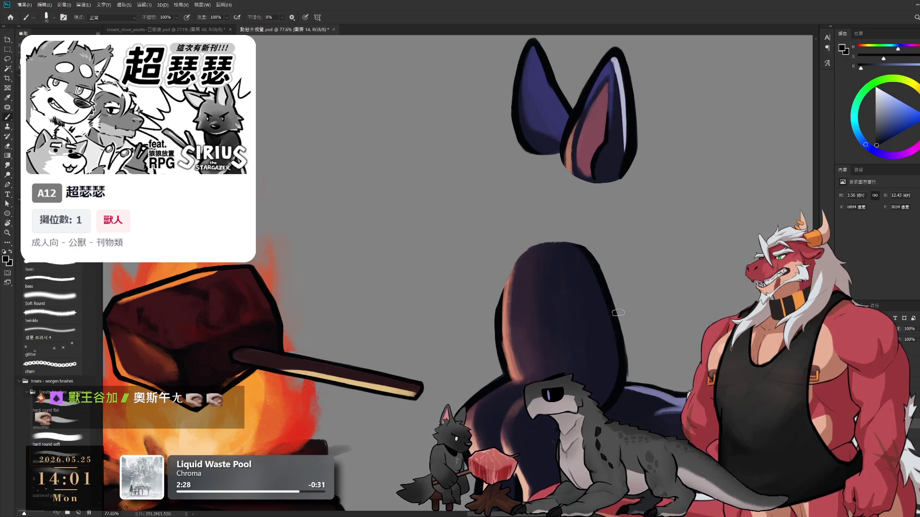
alt+click(596, 297)
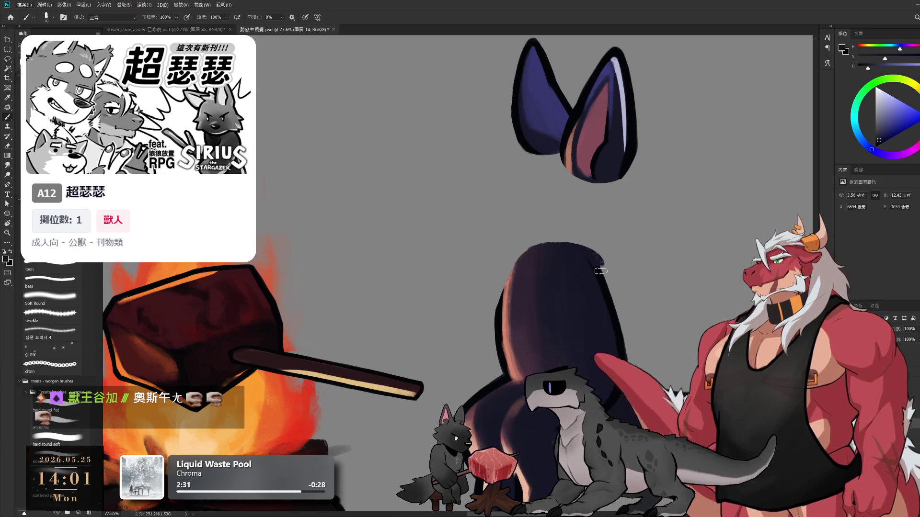
- Smooth the body's top and upper-right edge into a rounder purple contour with a size-45 brush
mouse_move(588, 261)
mouse_down()
mouse_move(600, 320)
mouse_move(597, 287)
mouse_up()
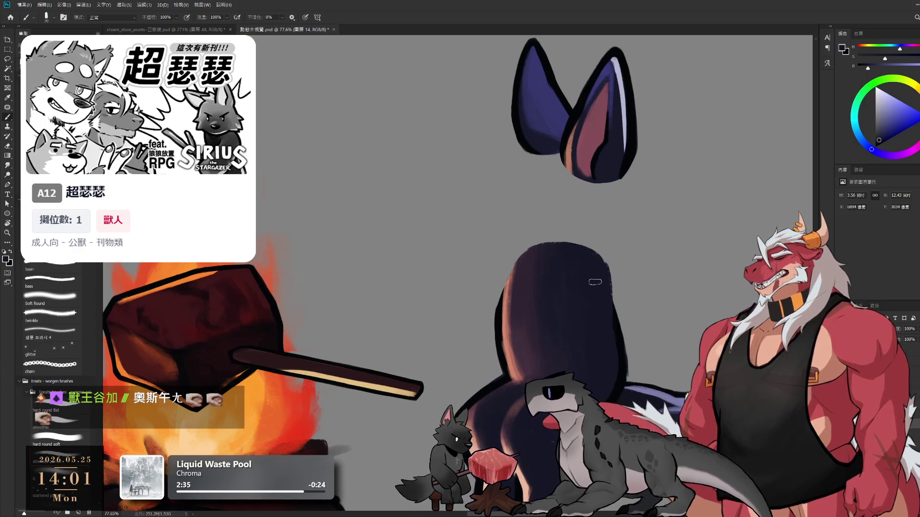
drag(577, 249, 565, 256)
drag(606, 280, 609, 340)
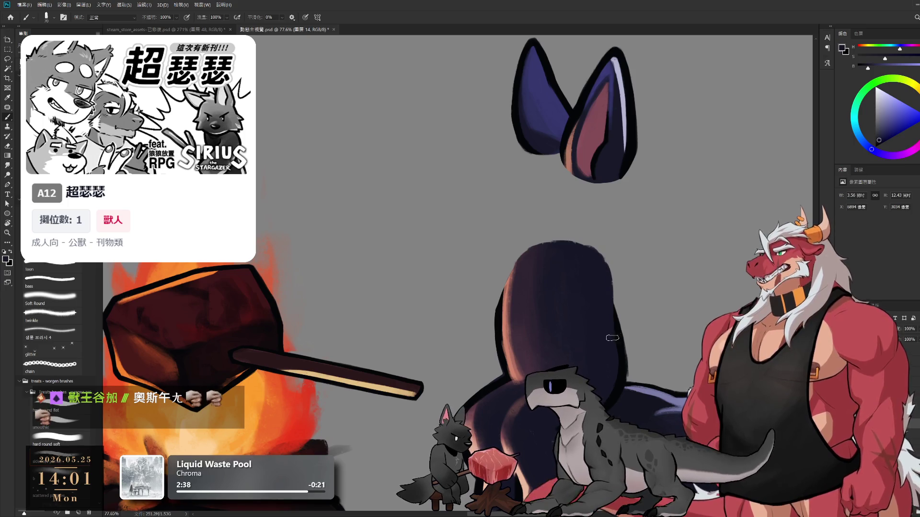
alt+click(610, 340)
key(bracketleft)
key(bracketleft)
key(bracketleft)
mouse_move(564, 243)
mouse_down()
mouse_move(594, 249)
mouse_move(610, 317)
mouse_move(612, 290)
mouse_move(613, 301)
mouse_up()
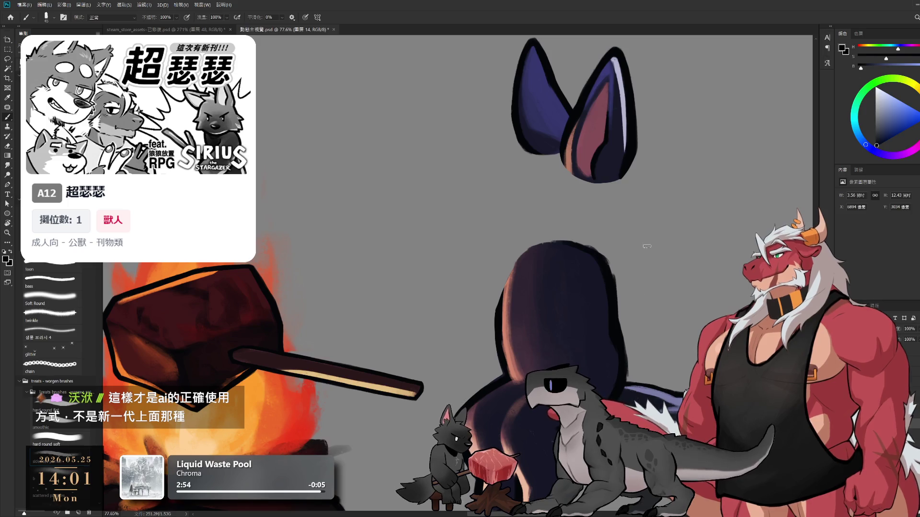
key(e)
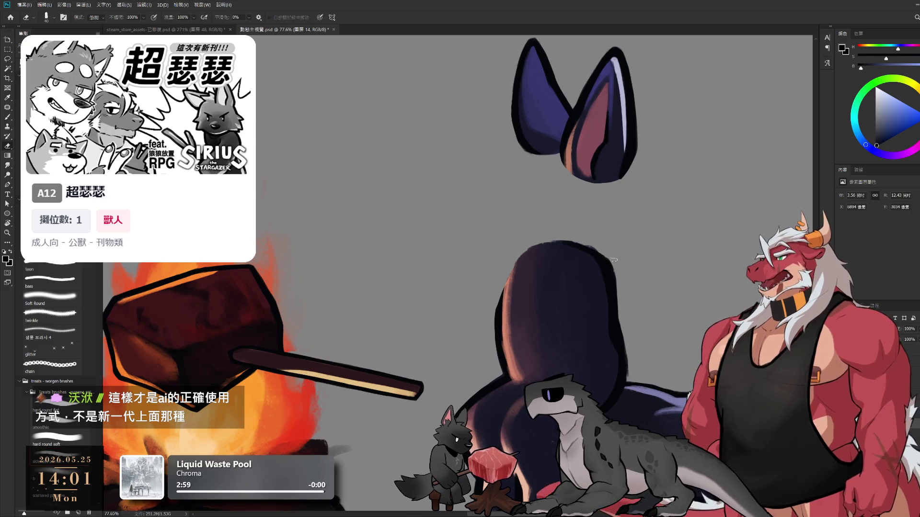
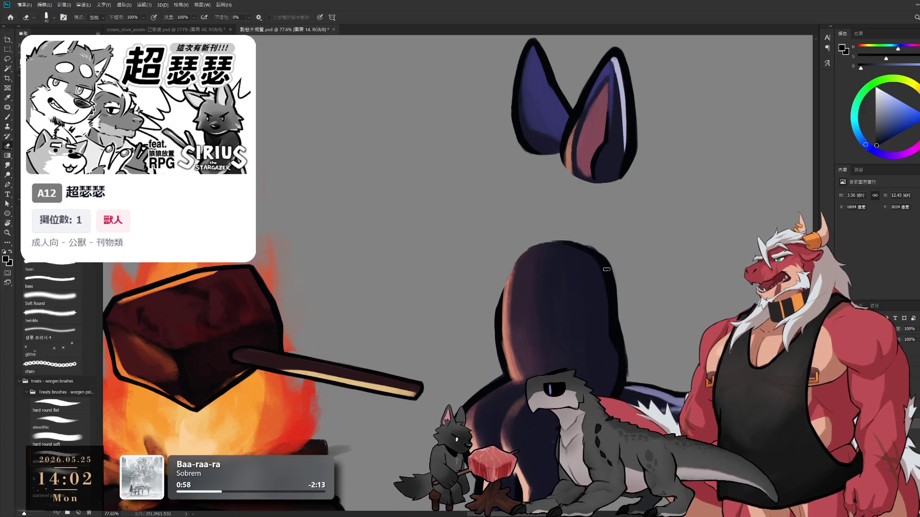
- Sample the wolf's dark purple body colour and paint a lavender highlight along its upper-right edge
scroll(606, 297, down, 2)
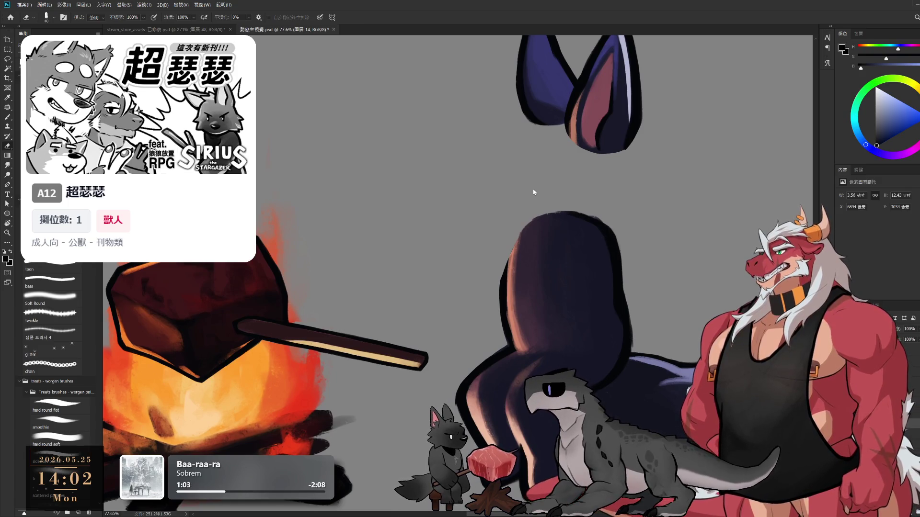
key(b)
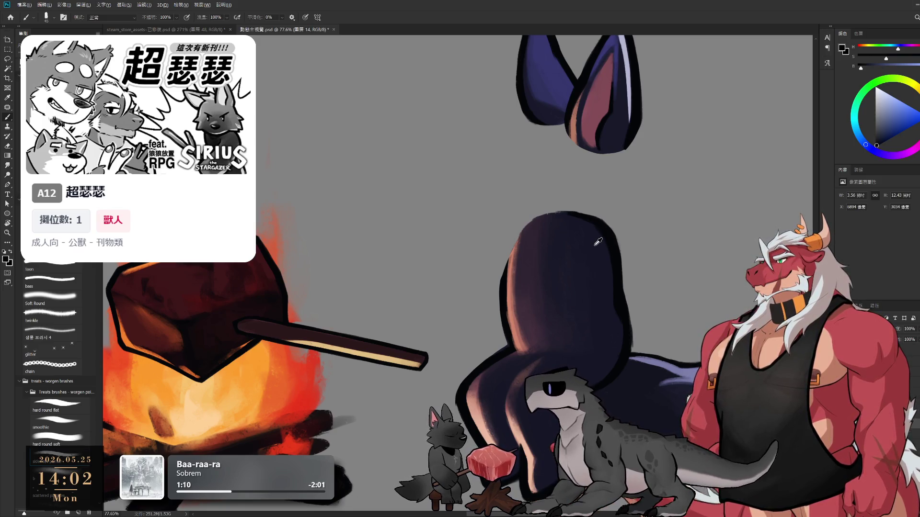
alt+click(597, 242)
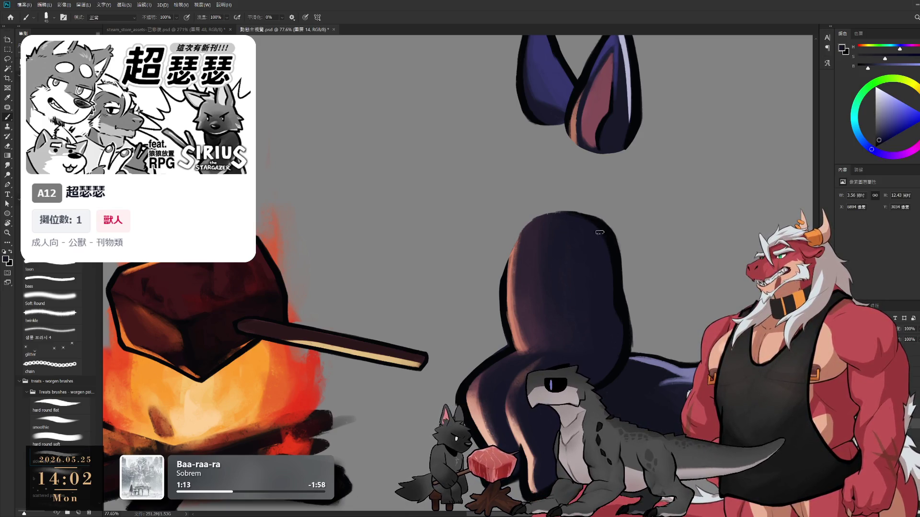
alt+click(618, 269)
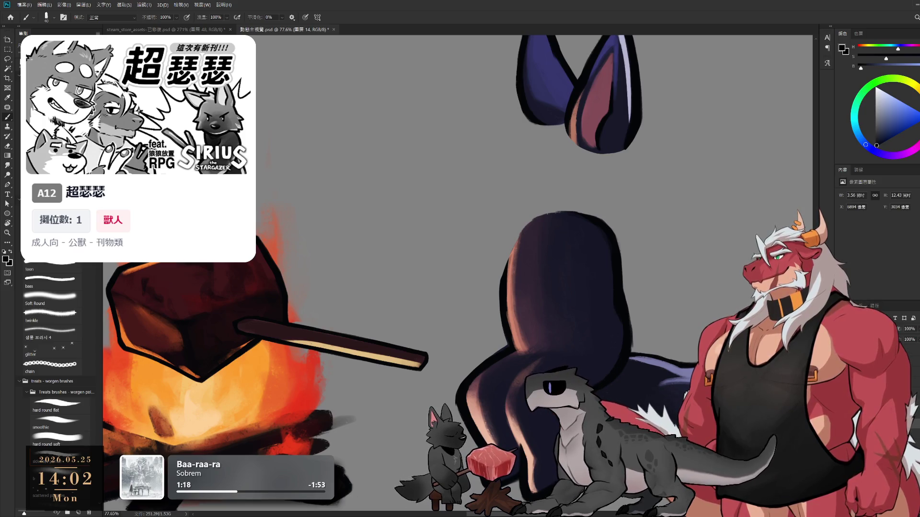
drag(602, 213, 657, 289)
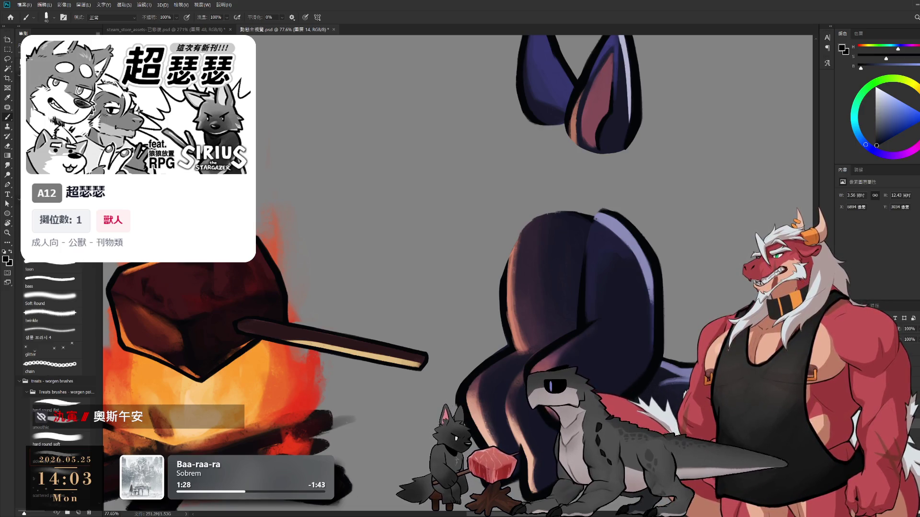
- Toggle the wolf's head to compare the body, switching between layers 圖層 10 and 圖層 14
key(ctrl+z)
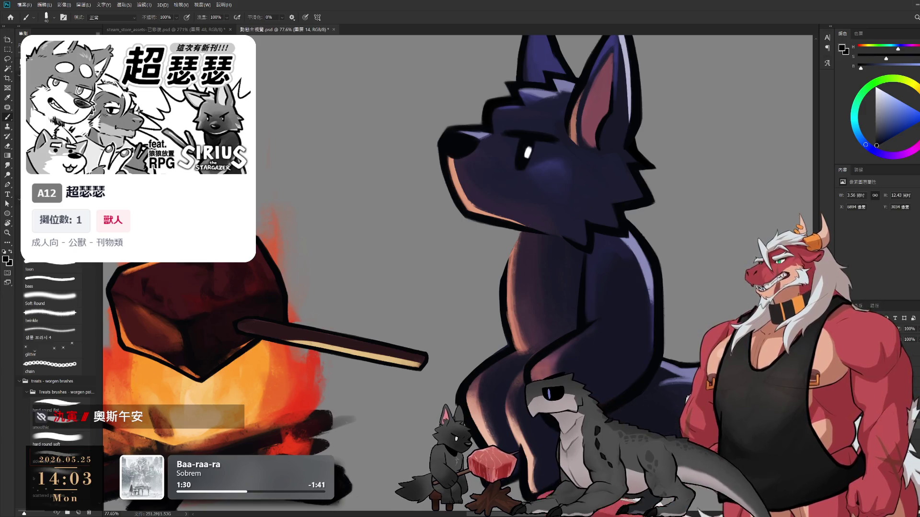
key(ctrl+shift+z)
click(592, 241)
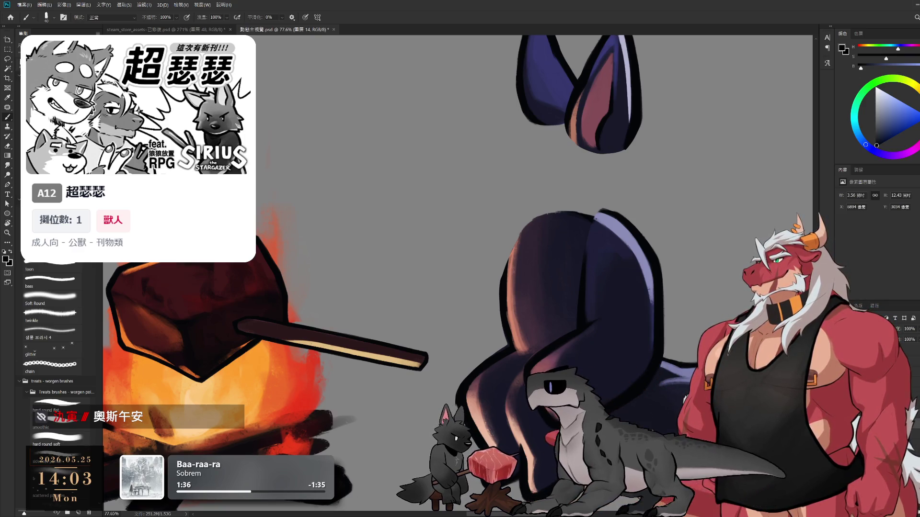
alt+click(609, 231)
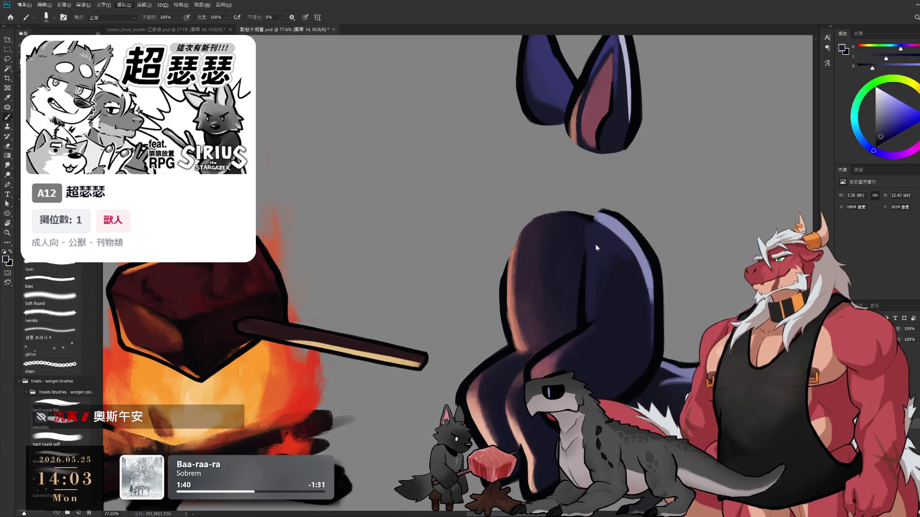
ctrl+click(590, 235)
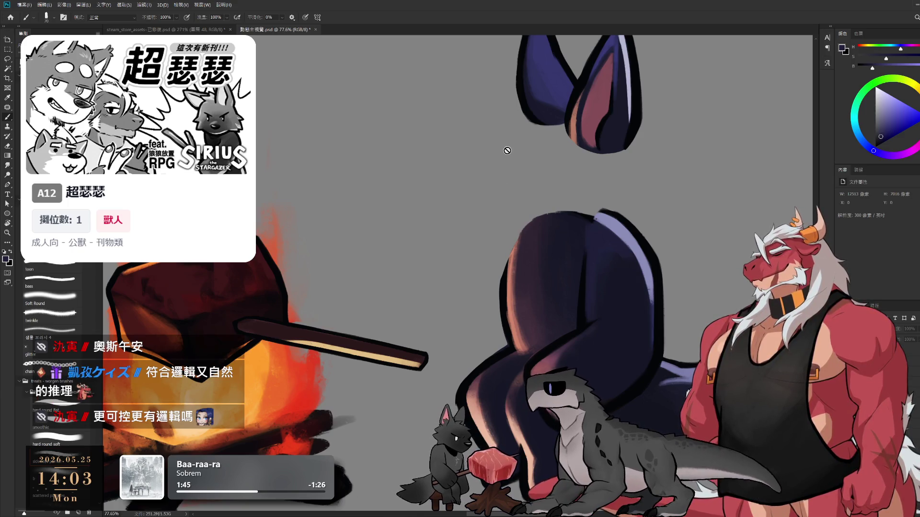
ctrl+click(565, 272)
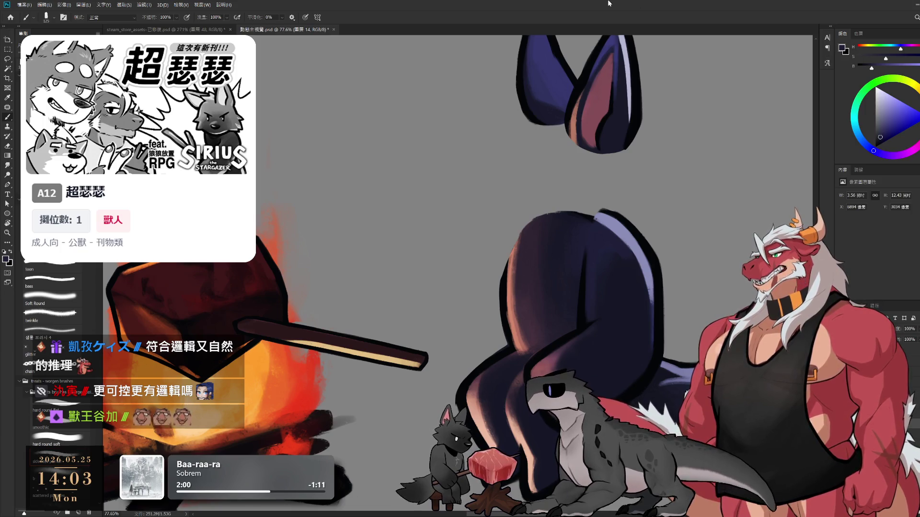
ctrl+click(632, 288)
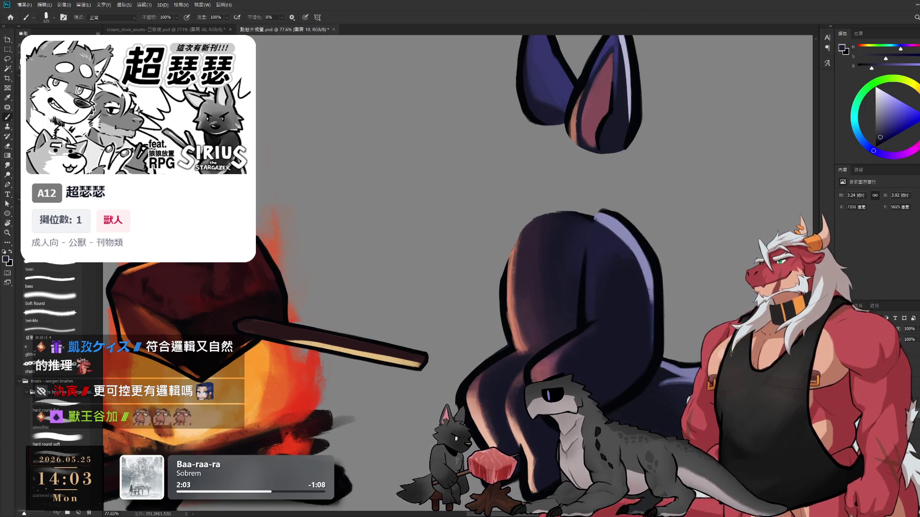
key(Delete)
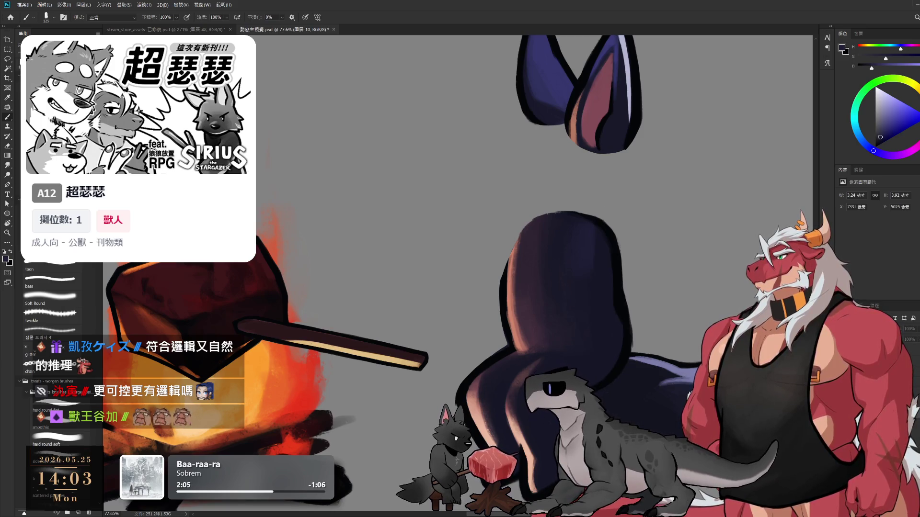
ctrl+click(602, 266)
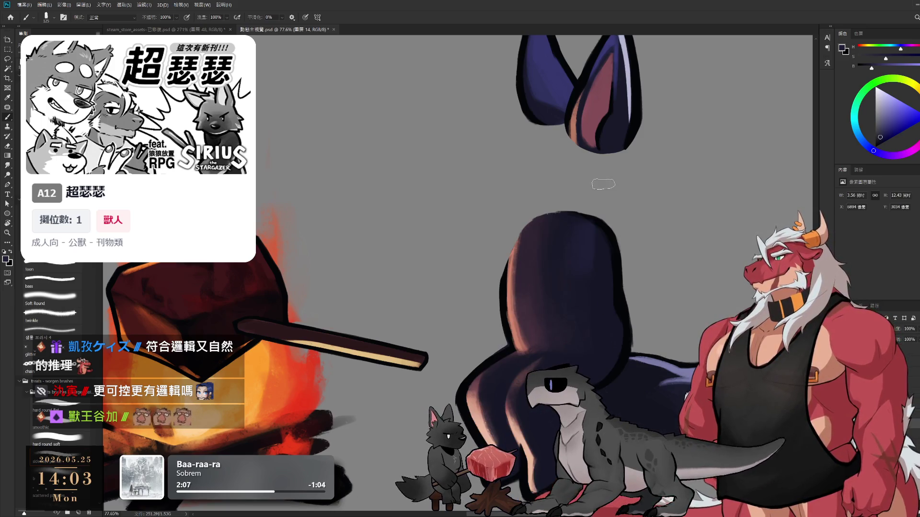
- On 圖層 14, darken and fill out the body's top edge with a 60 brush, then tilt the view about 42°
alt+click(610, 235)
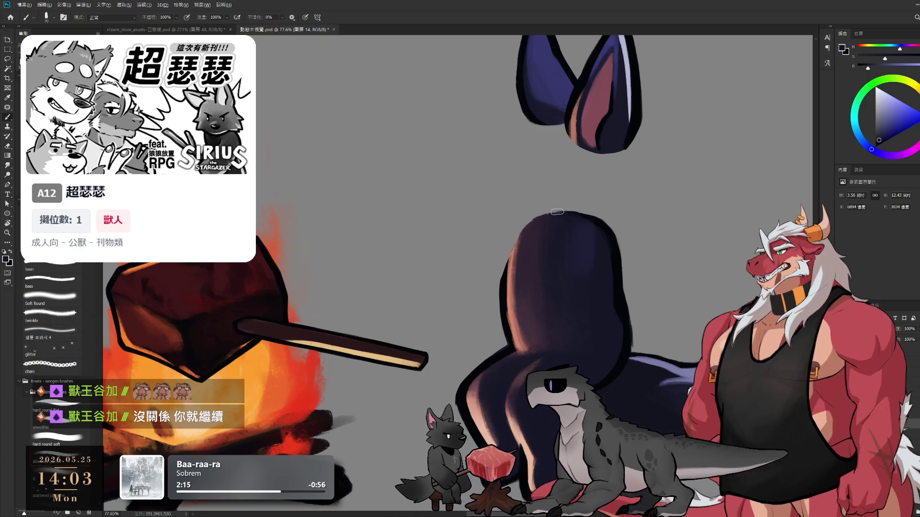
key(bracketleft)
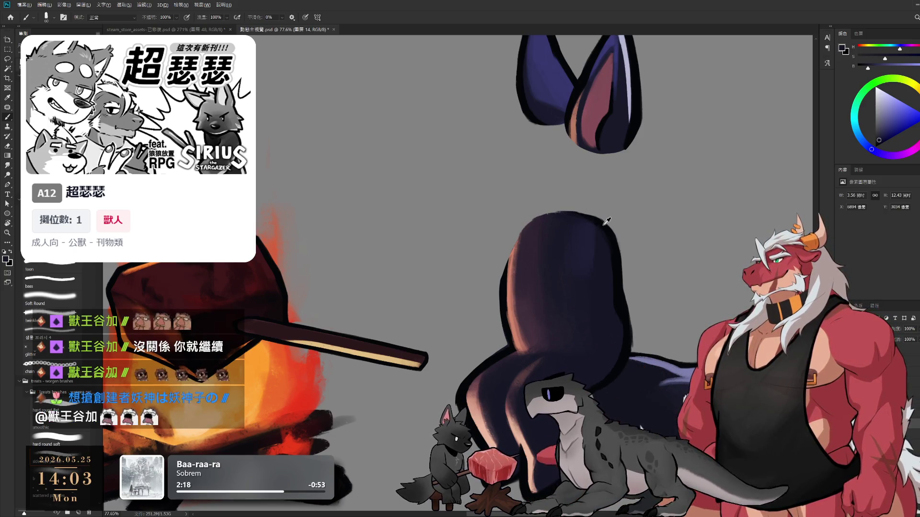
alt+click(577, 203)
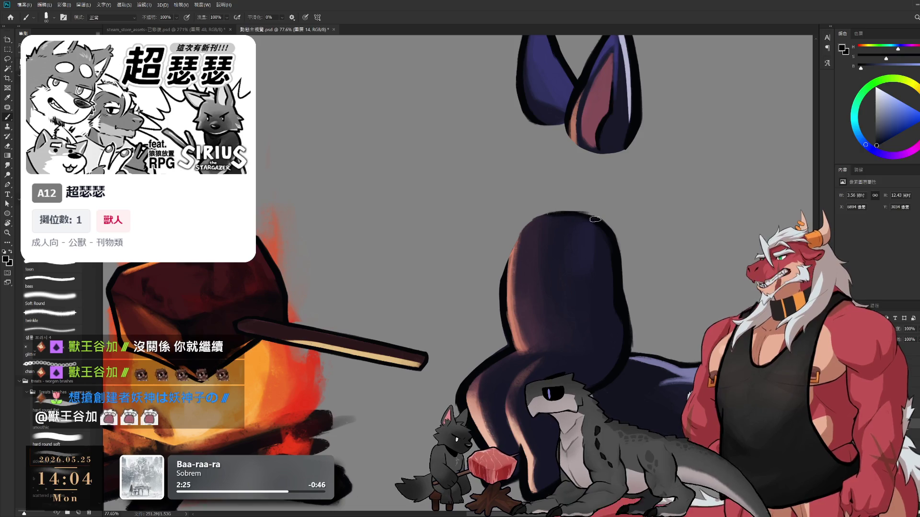
drag(567, 211, 574, 213)
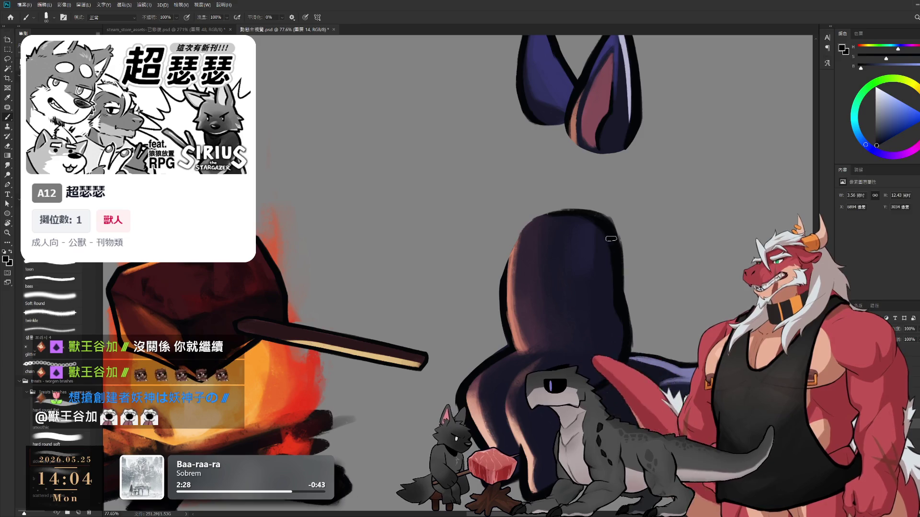
alt+click(583, 229)
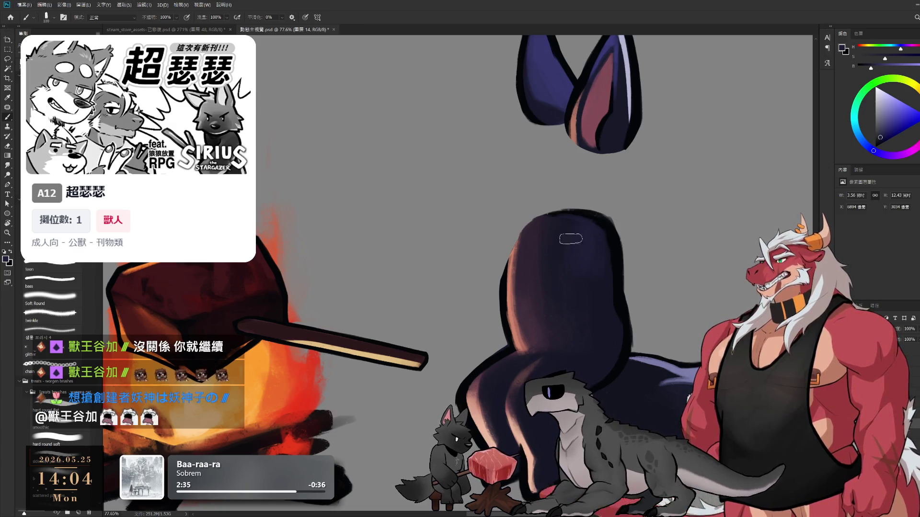
key(bracketright)
key(bracketright)
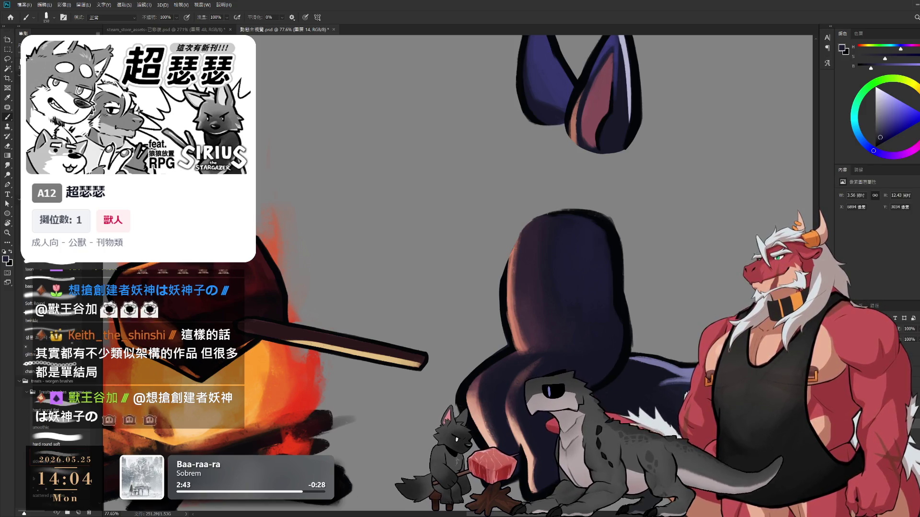
ctrl+click(638, 287)
key(ctrl+z)
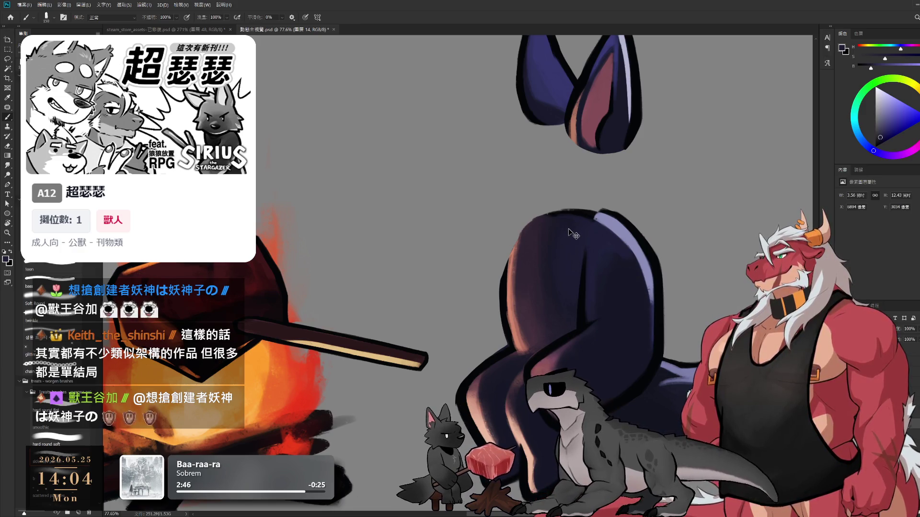
key(r)
mouse_move(568, 228)
mouse_down()
mouse_move(642, 376)
mouse_move(558, 458)
mouse_up()
- Paint a thin dark outline along the body's right side with a size-30 brush
scroll(584, 130, up, 2)
key(b)
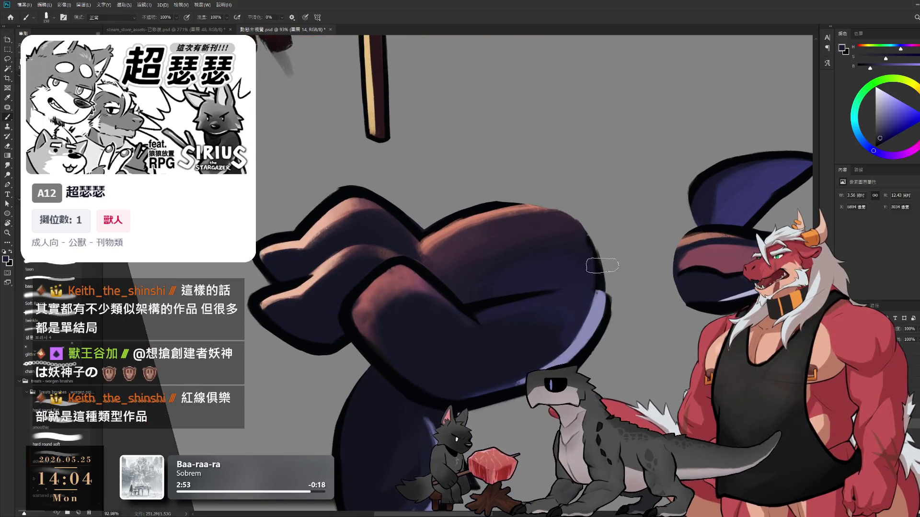
alt+click(602, 276)
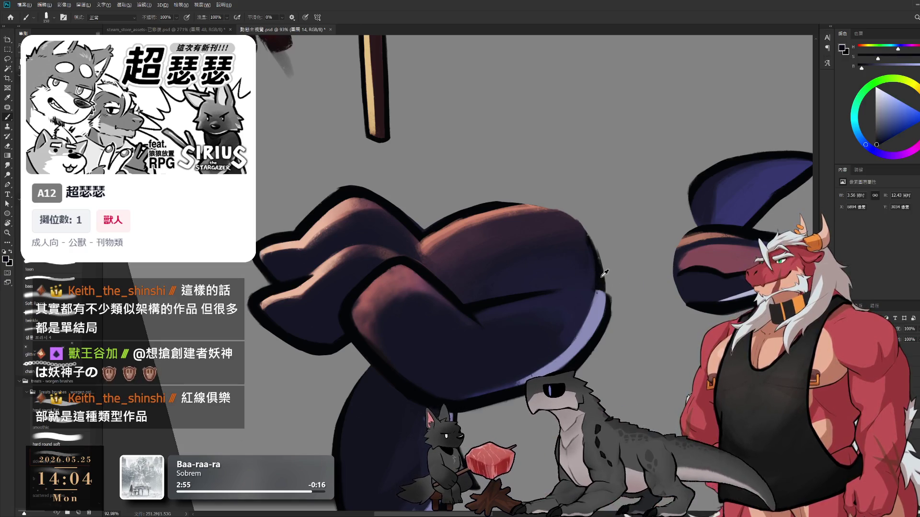
key(bracketleft)
key(bracketleft)
key(bracketleft)
drag(590, 237, 605, 292)
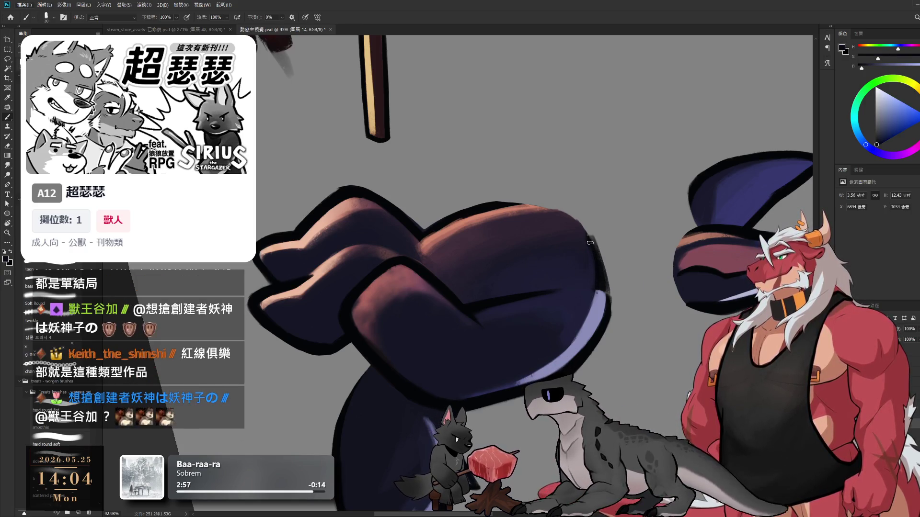
drag(599, 249, 606, 294)
drag(582, 221, 602, 261)
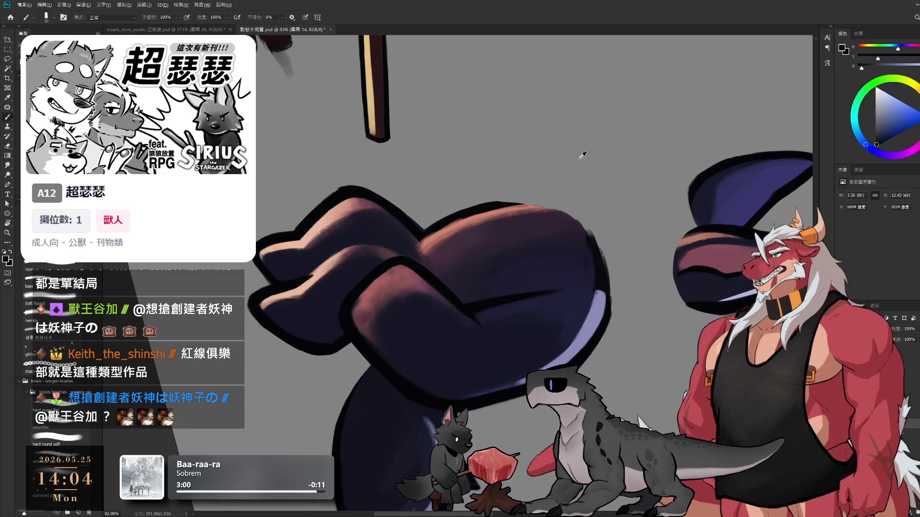
- Paint a lavender rim light along the body's edge with a size-40 brush, rotating the canvas
alt+click(602, 292)
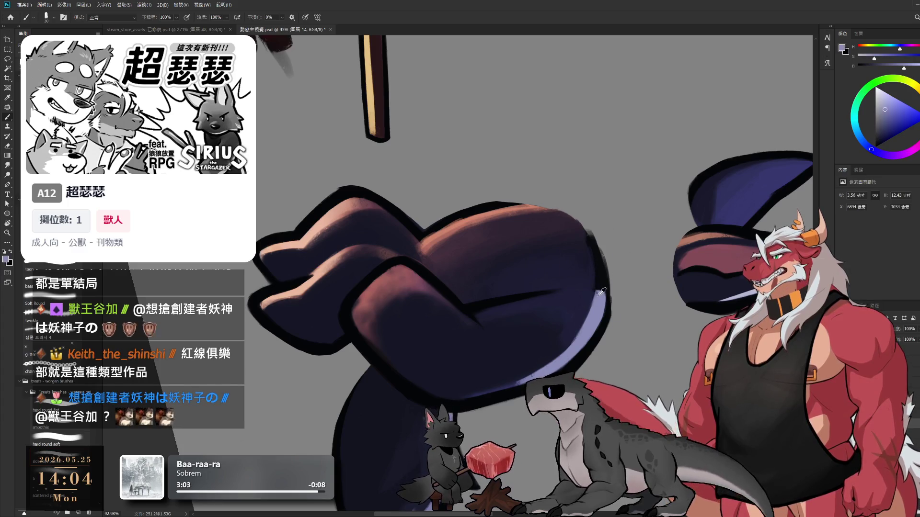
mouse_move(599, 291)
mouse_down()
mouse_move(587, 246)
mouse_move(586, 277)
mouse_up()
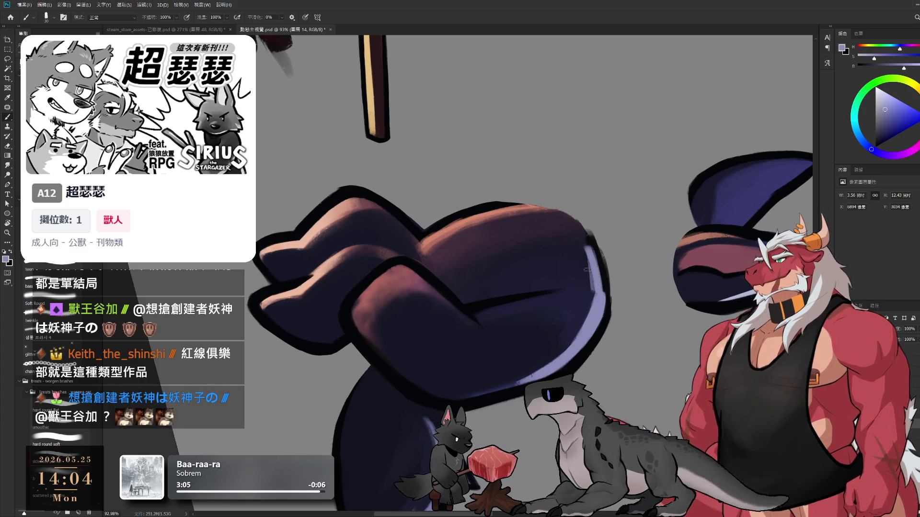
alt+click(582, 247)
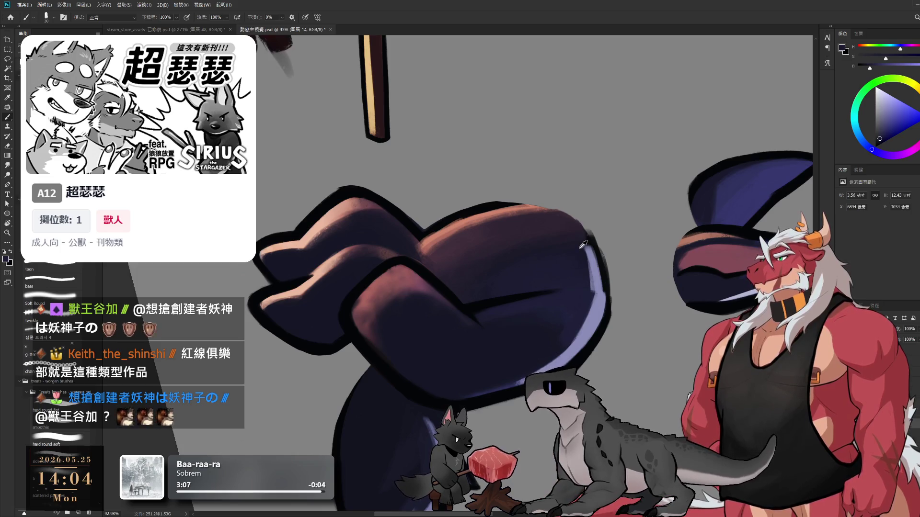
alt+click(583, 249)
key(bracketright)
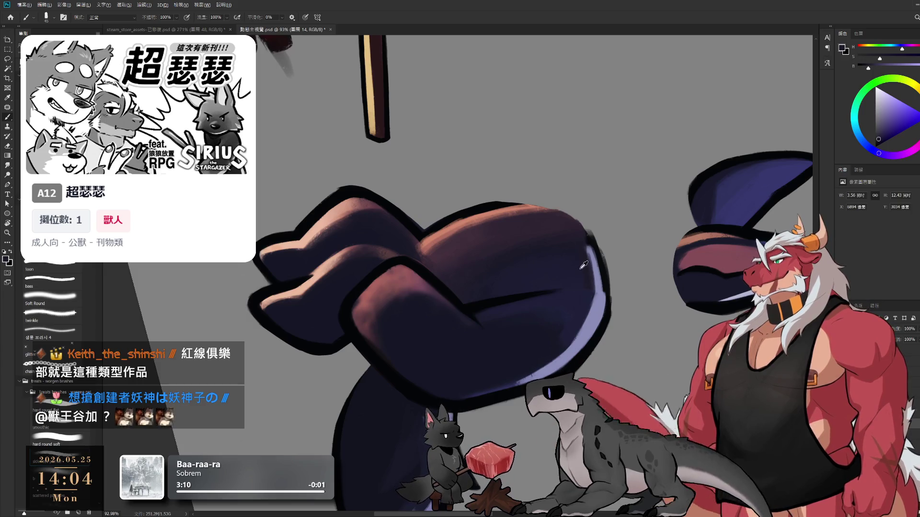
key(r)
mouse_move(584, 265)
mouse_down()
mouse_move(593, 207)
mouse_move(547, 88)
mouse_move(585, 251)
mouse_up()
key(b)
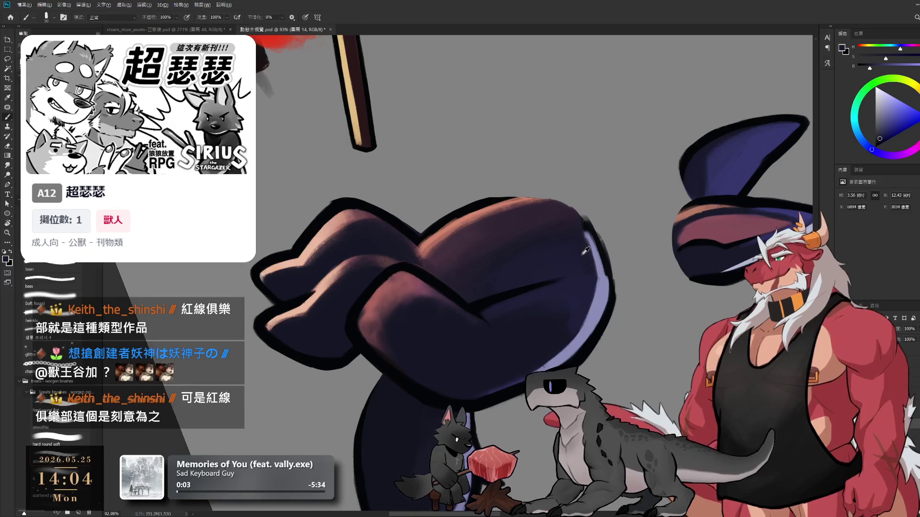
alt+click(583, 254)
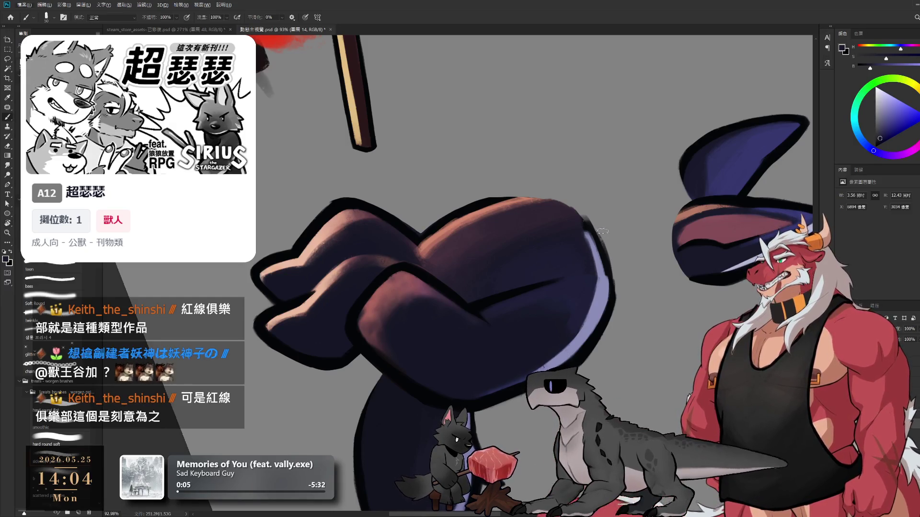
key(r)
drag(603, 234, 602, 296)
- Erase with a size-35 eraser and move the tail shape further right and lower
key(e)
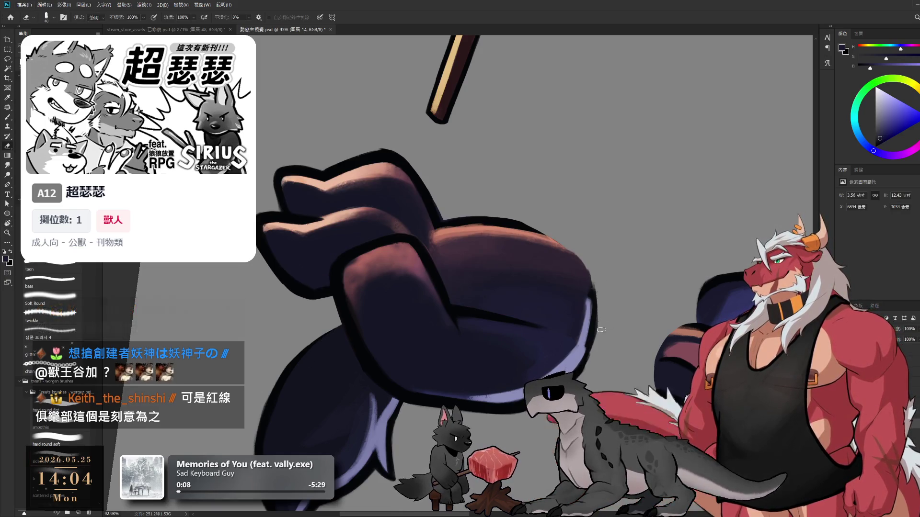
key(r)
drag(602, 330, 450, 120)
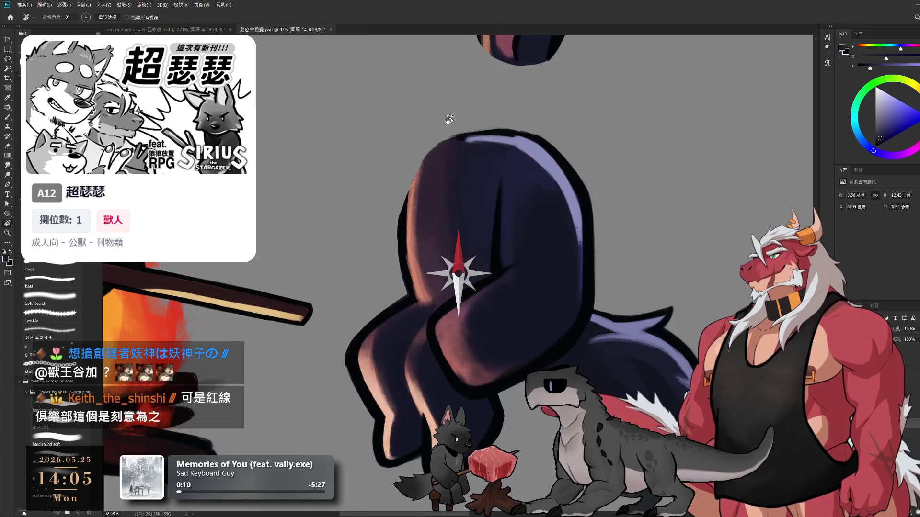
scroll(495, 143, down, 3)
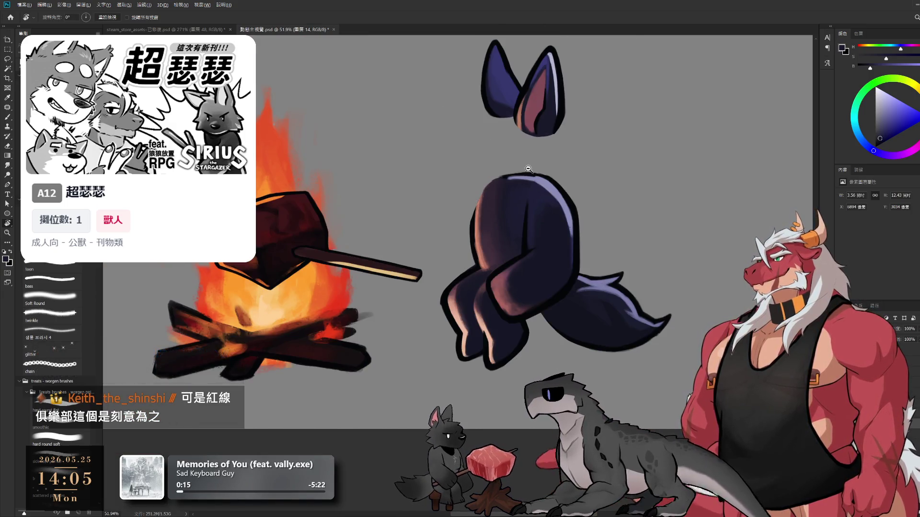
scroll(466, 239, up, 3)
key(e)
key(bracketleft)
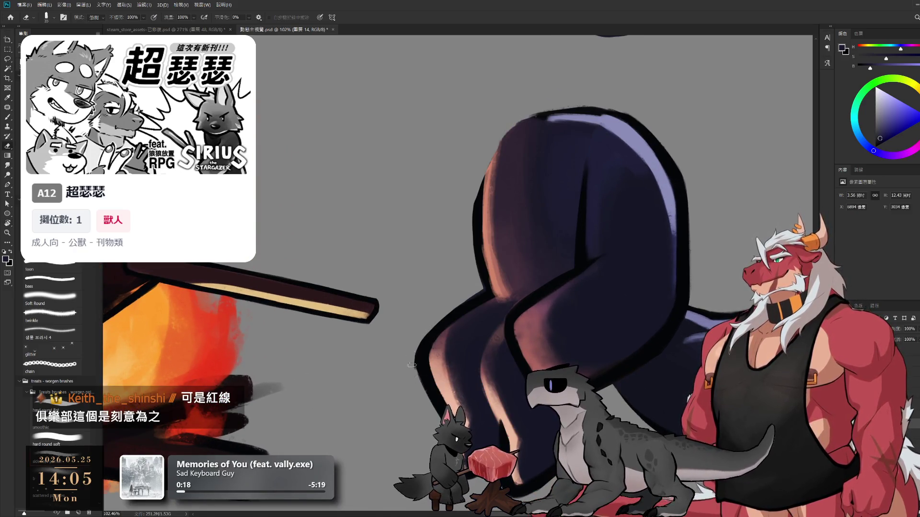
scroll(417, 390, down, 3)
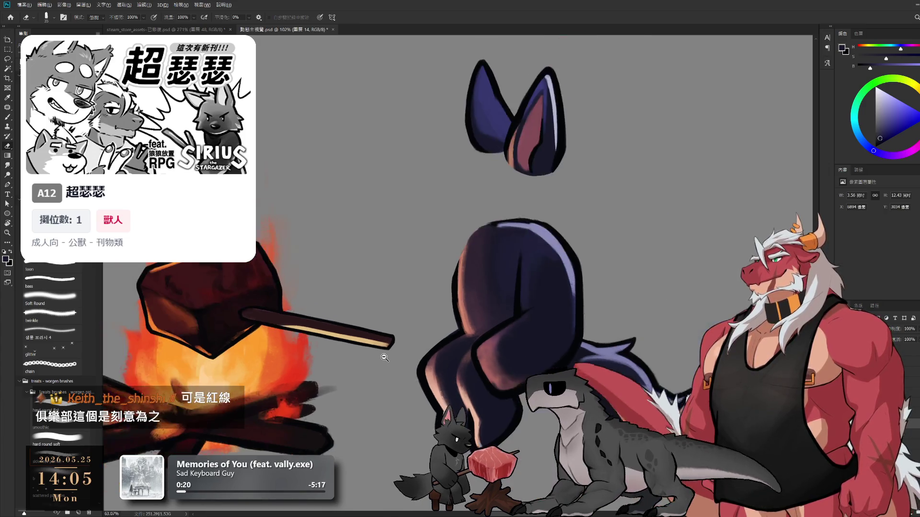
scroll(517, 355, down, 5)
scroll(566, 359, up, 5)
scroll(569, 361, up, 1)
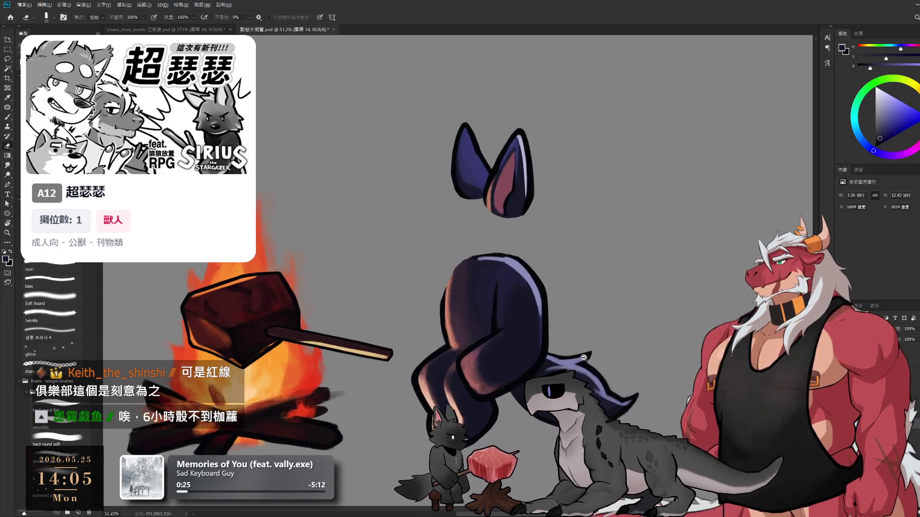
drag(570, 362, 610, 372)
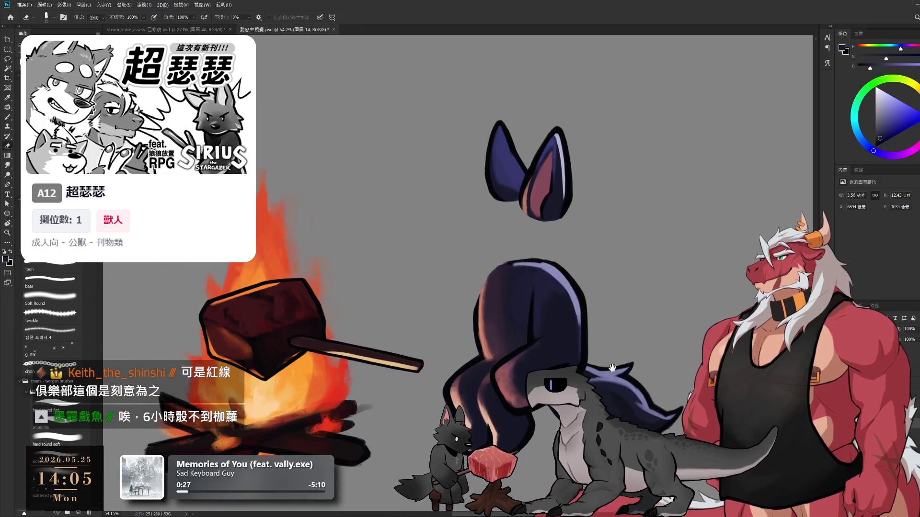
mouse_move(581, 344)
mouse_down()
mouse_move(652, 371)
mouse_move(503, 306)
mouse_up()
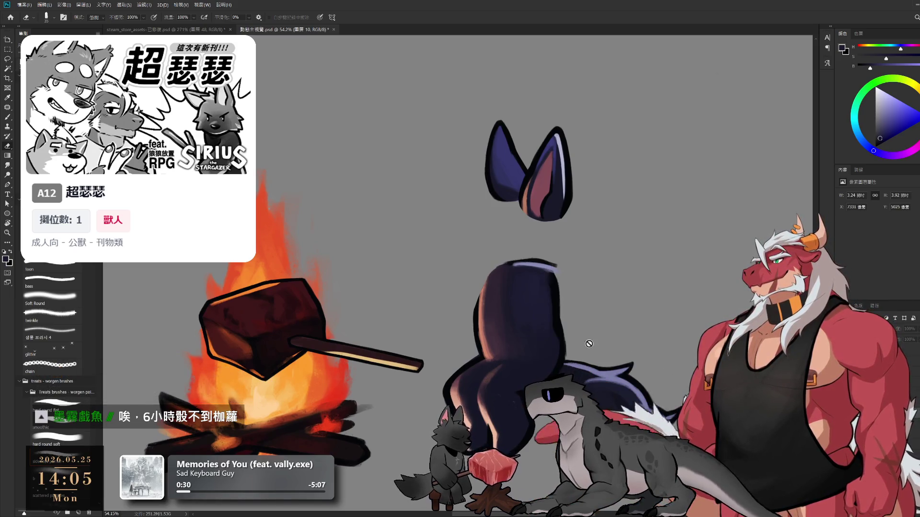
key(b)
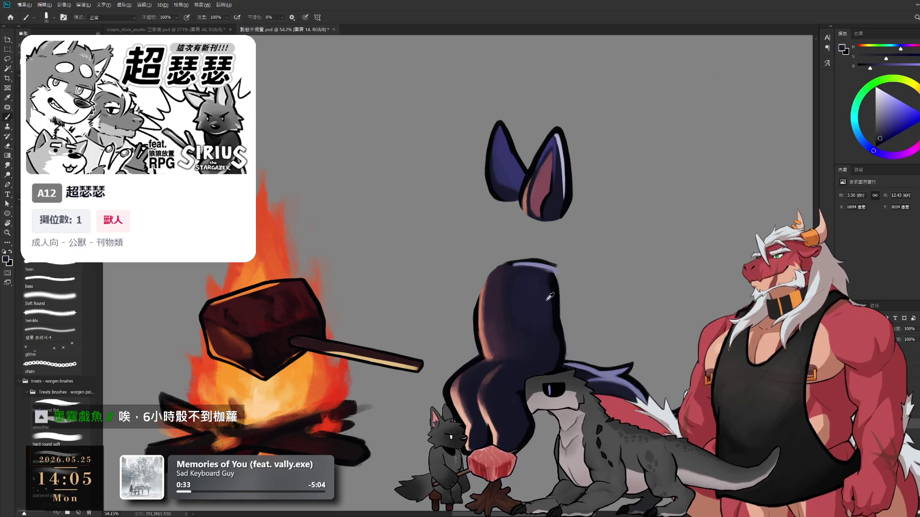
scroll(600, 222, up, 5)
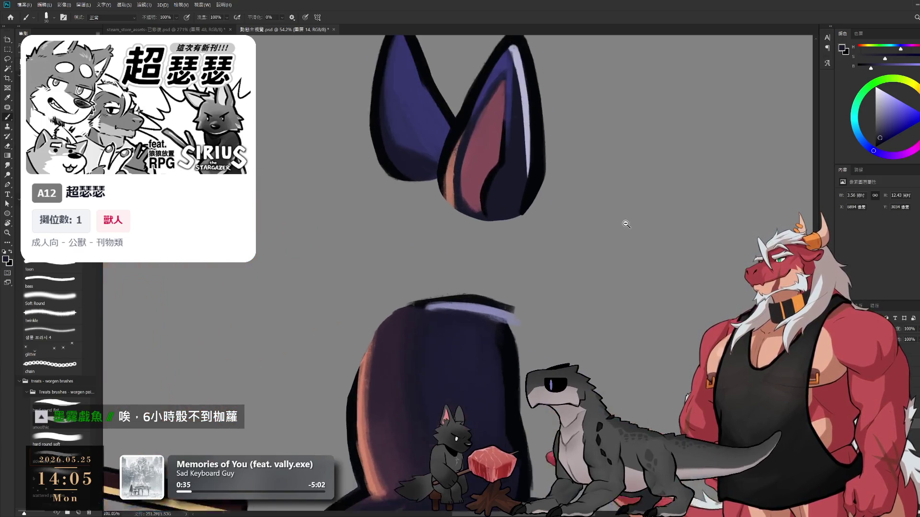
- Darken the top-right edge of the wolf's back with a darker sampled purple
alt+click(605, 210)
key(bracketleft)
mouse_move(608, 213)
mouse_down()
mouse_move(591, 183)
mouse_move(614, 225)
mouse_move(609, 276)
mouse_move(577, 208)
mouse_up()
alt+click(597, 216)
key(bracketright)
key(bracketright)
key(bracketright)
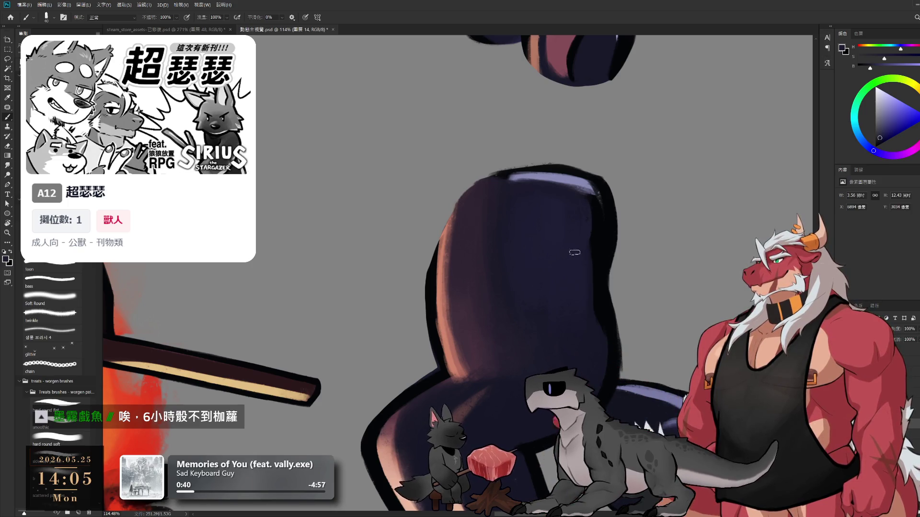
key(bracketright)
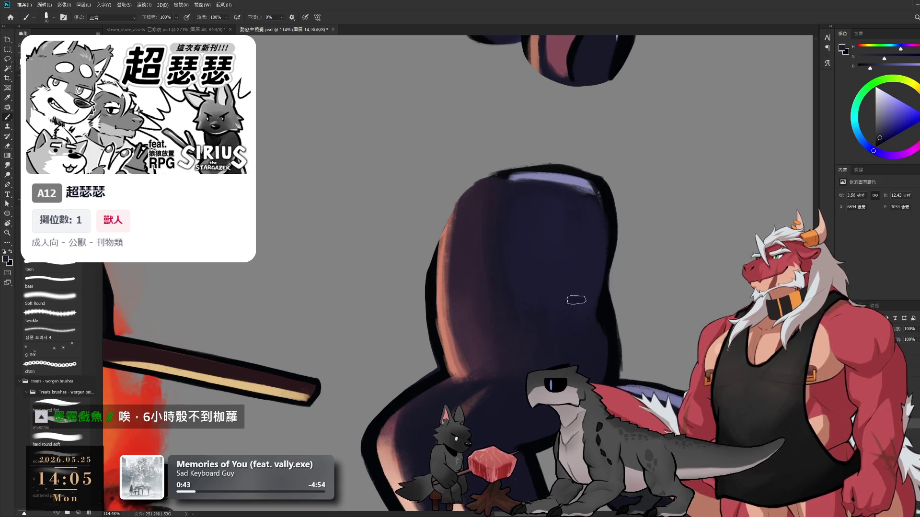
- Try a lavender highlight down the body's right edge, then paint it back over in dark purple
alt+click(578, 182)
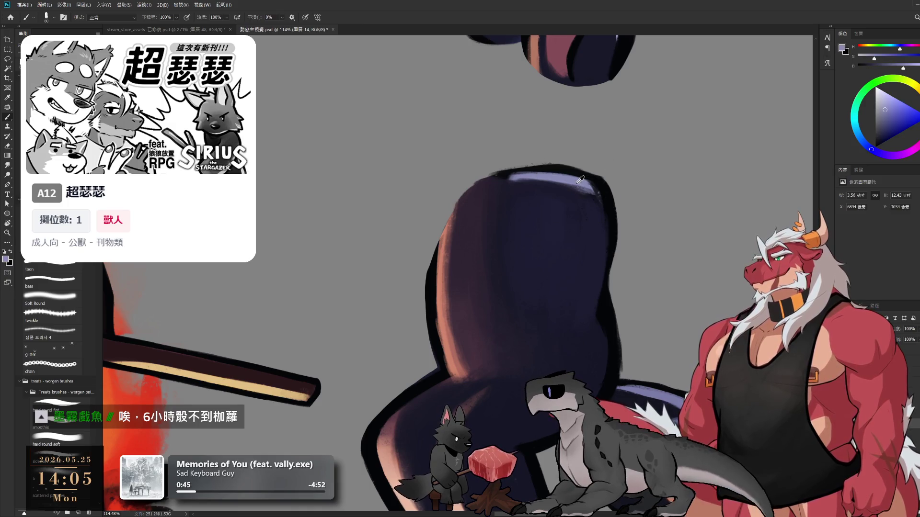
mouse_move(596, 196)
mouse_down()
mouse_move(601, 249)
mouse_move(596, 230)
mouse_move(585, 247)
mouse_up()
alt+click(591, 219)
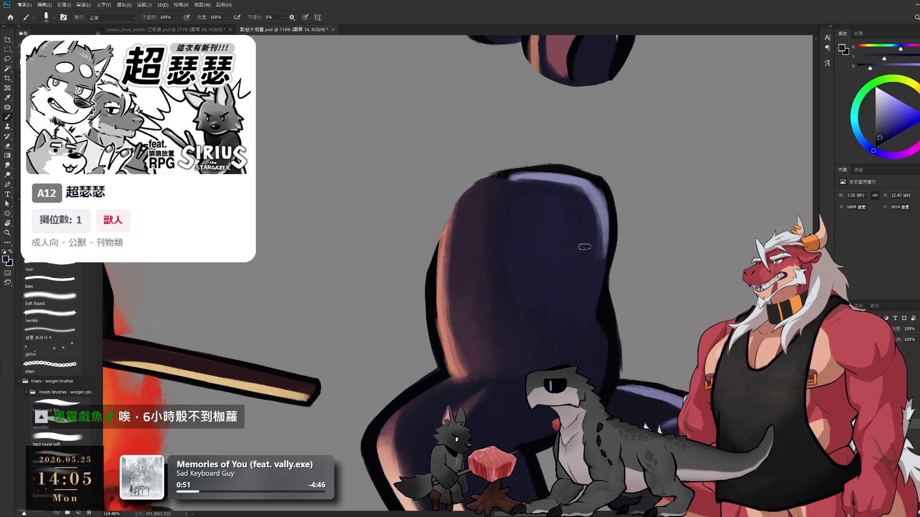
alt+click(585, 180)
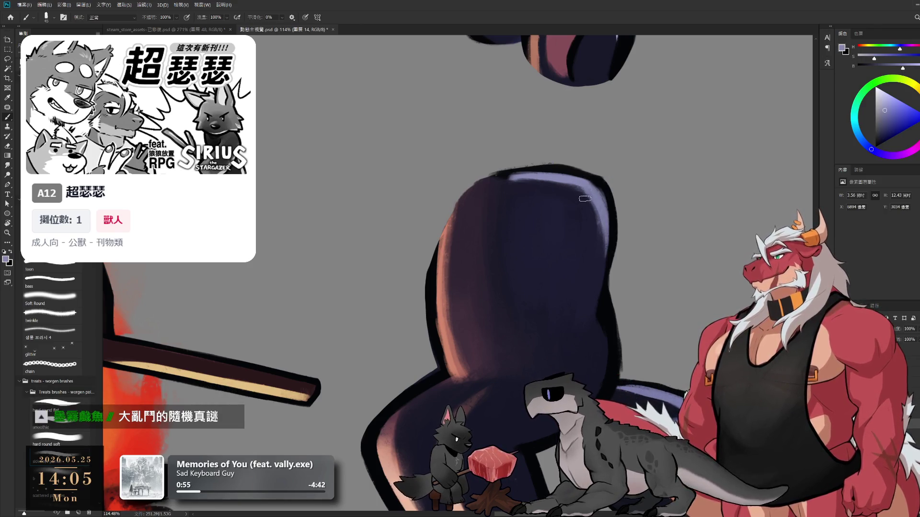
drag(598, 205, 604, 261)
alt+click(594, 238)
mouse_move(586, 205)
mouse_down()
mouse_move(598, 228)
mouse_move(599, 266)
mouse_move(592, 263)
mouse_up()
alt+click(608, 296)
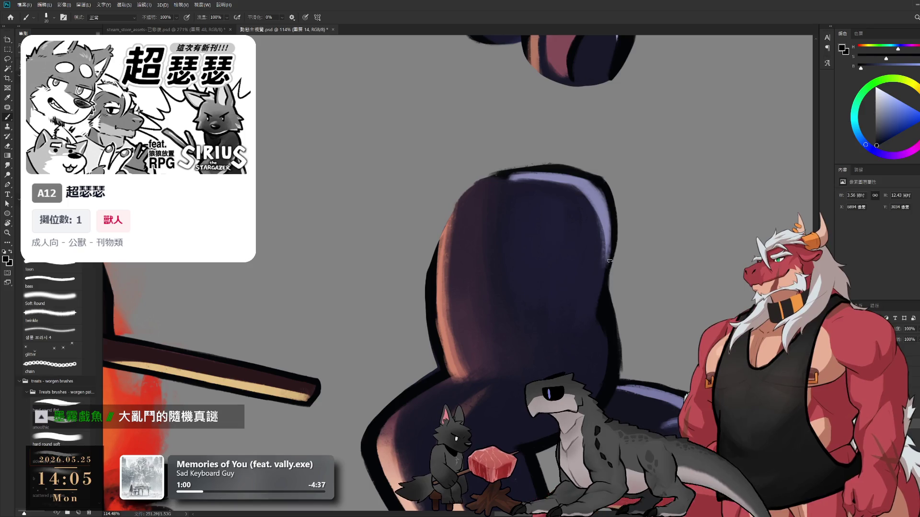
key(r)
mouse_move(680, 189)
mouse_down()
mouse_move(685, 330)
mouse_move(622, 436)
mouse_up()
- Tilt the canvas about 9° to a steeper angle and enlarge the brush for shading the dark form
key(e)
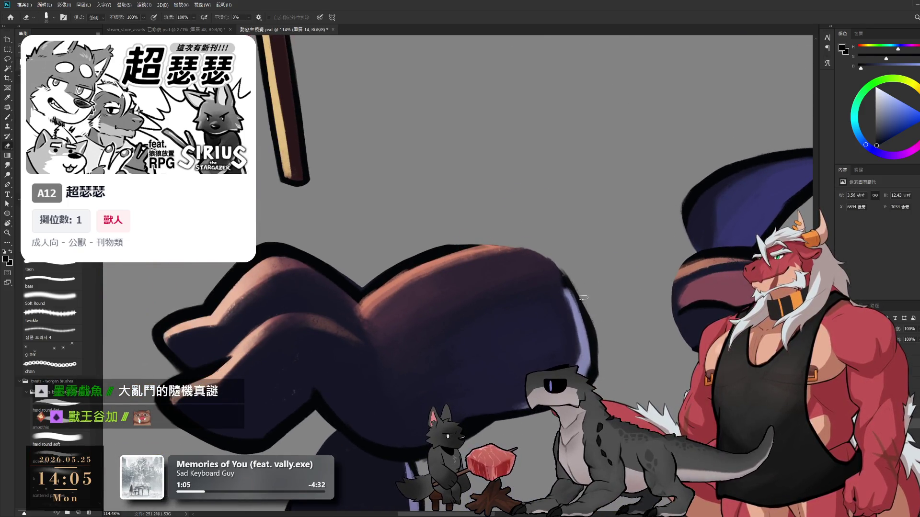
key(b)
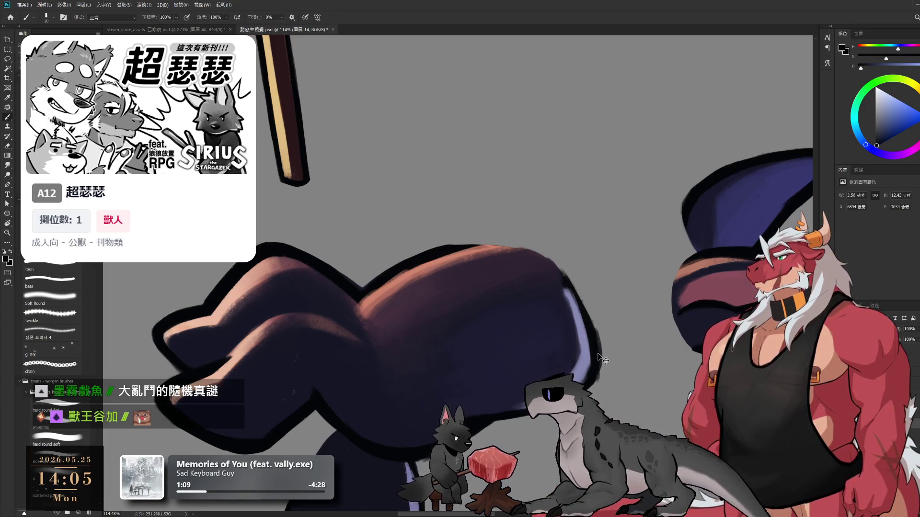
key(r)
mouse_move(597, 366)
mouse_down()
mouse_move(618, 259)
mouse_move(589, 152)
mouse_up()
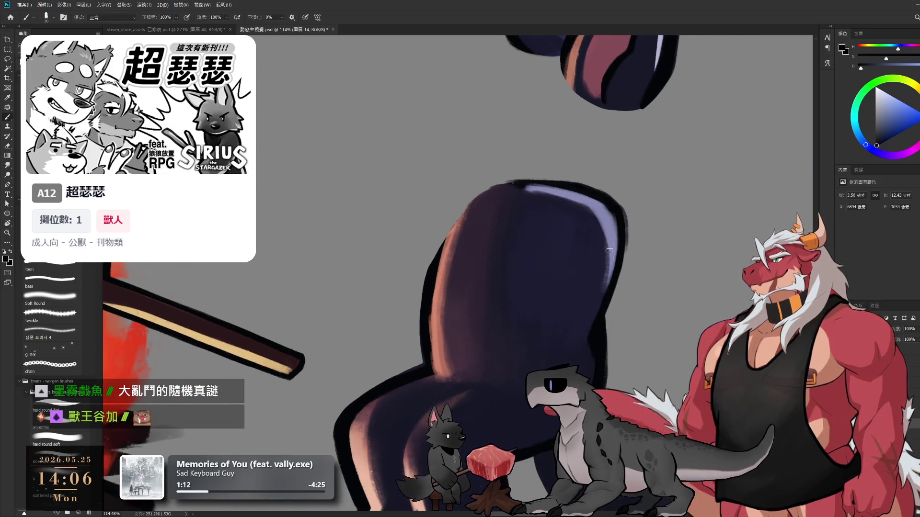
key(bracketright)
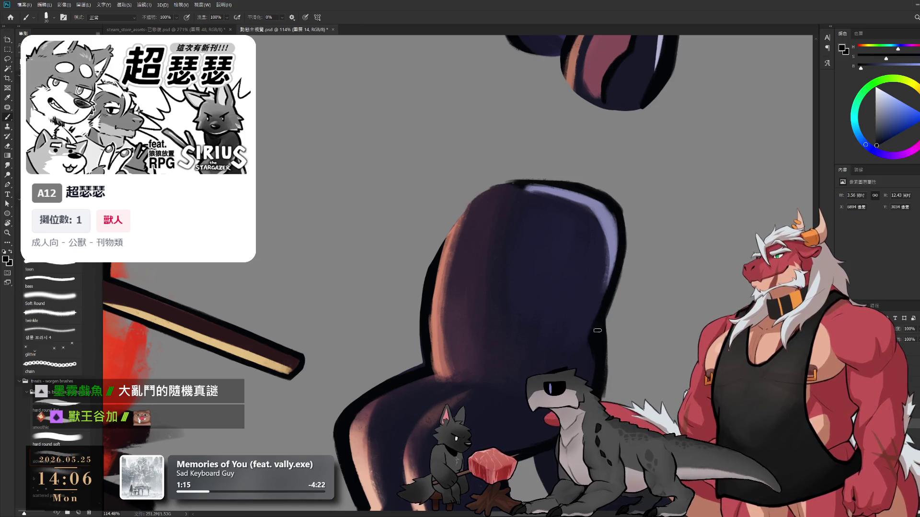
key(r)
mouse_move(611, 274)
mouse_down()
mouse_move(593, 373)
mouse_move(575, 335)
mouse_up()
- Alternately paint and erase the form's shading and lavender upper rim, turning the canvas to about 21°
key(b)
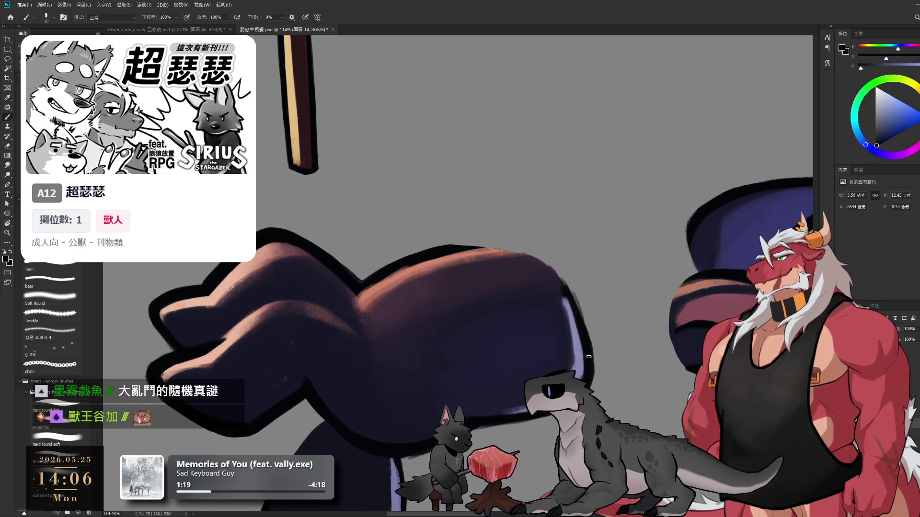
key(e)
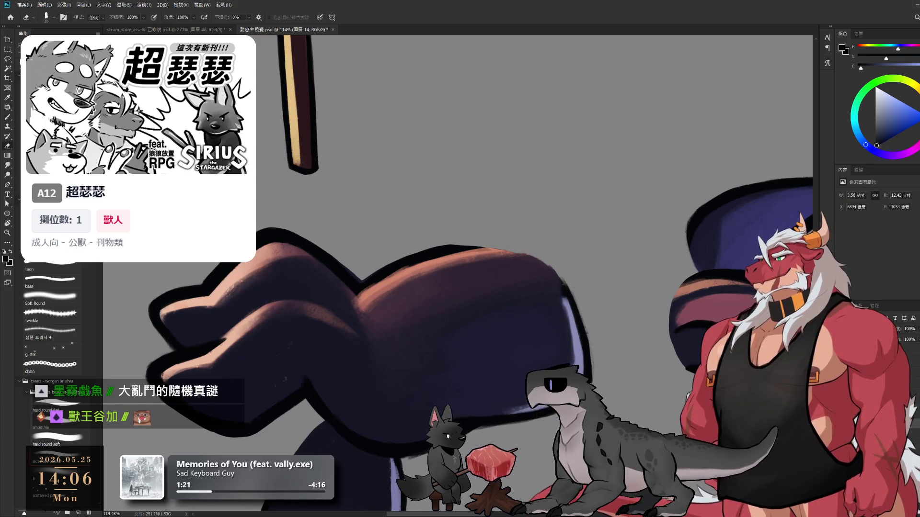
key(b)
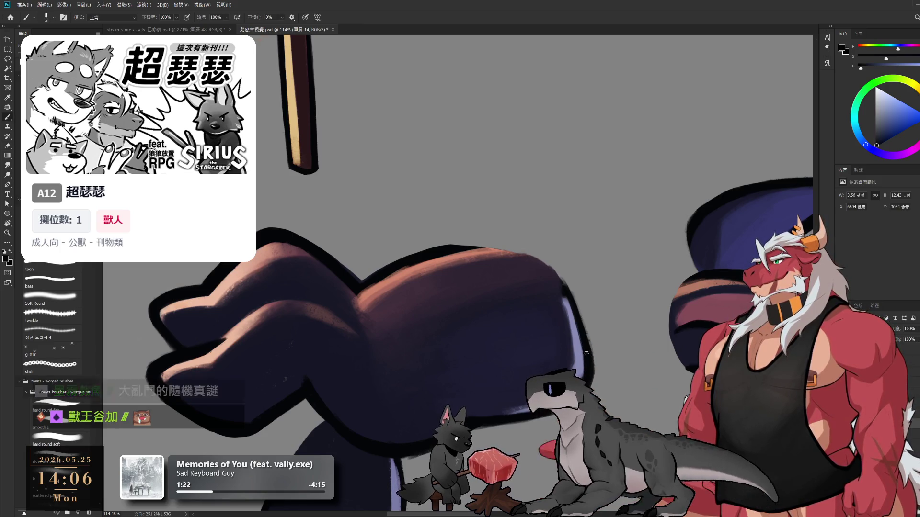
key(e)
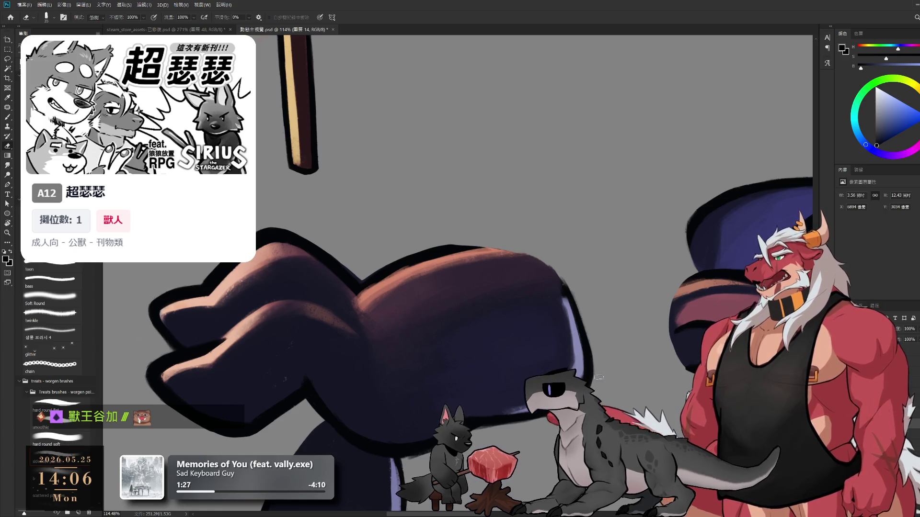
key(r)
mouse_move(675, 293)
mouse_down()
mouse_move(613, 111)
mouse_move(714, 178)
mouse_up()
key(e)
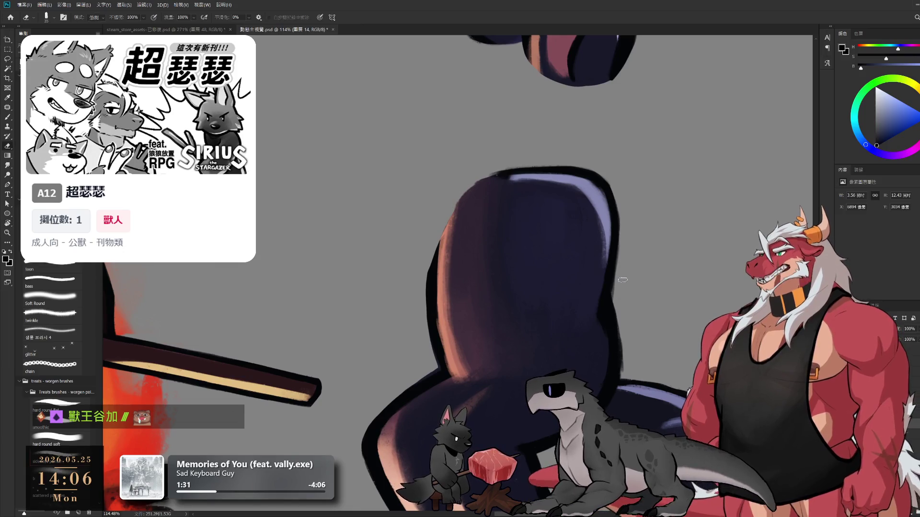
- Extend the dark shape rightward and repaint its lavender rim, alternating brush and eraser with a larger brush
key(b)
key(bracketright)
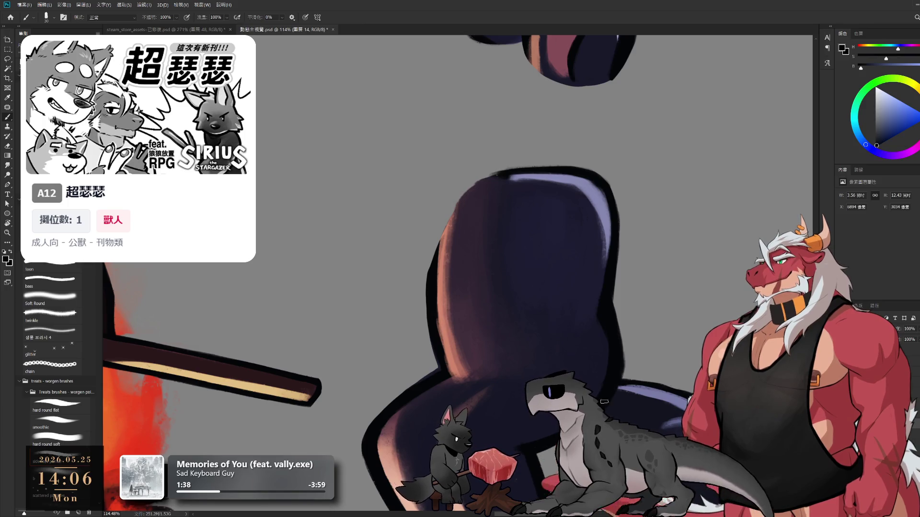
key(e)
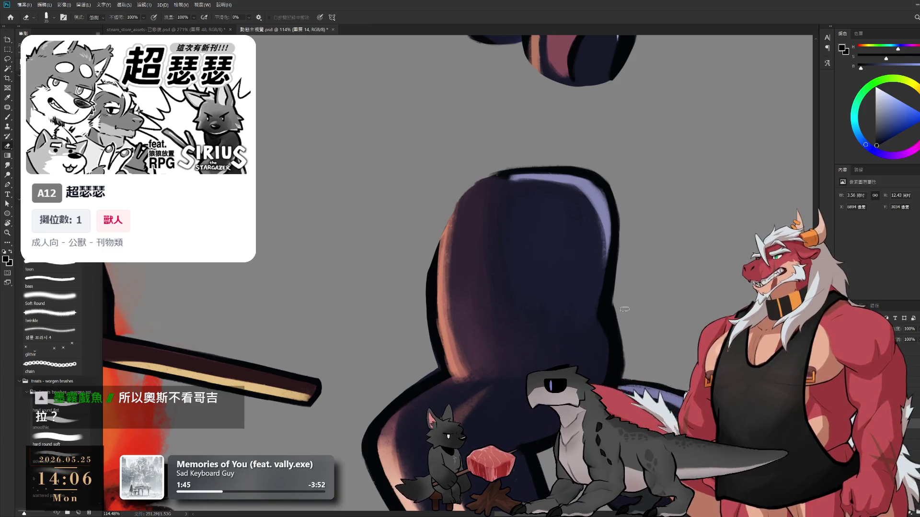
key(b)
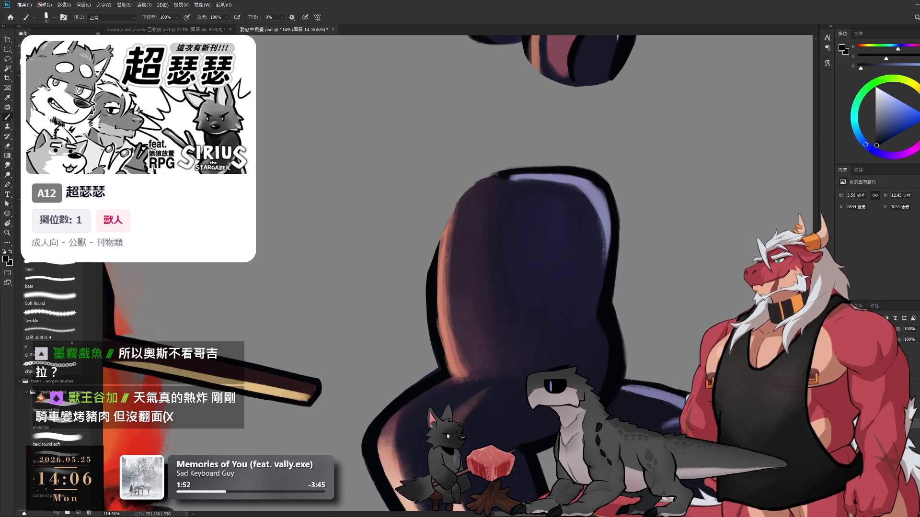
key(e)
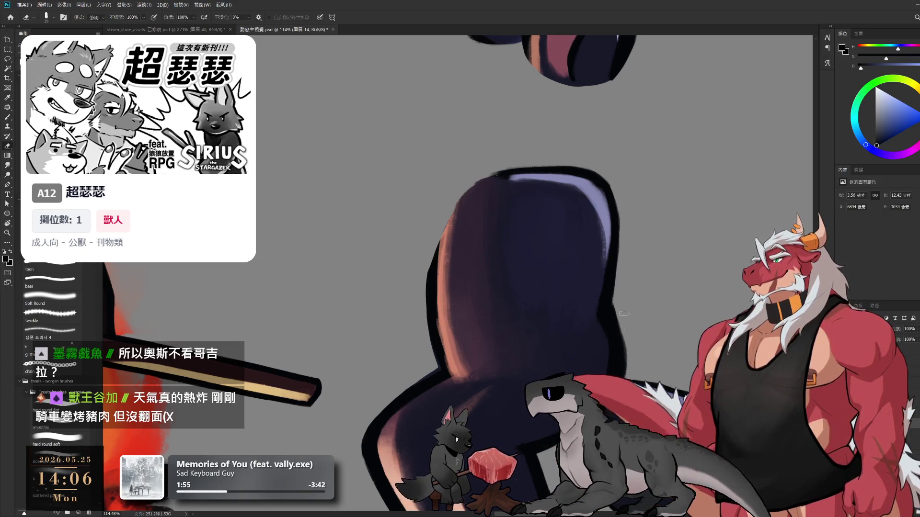
key(b)
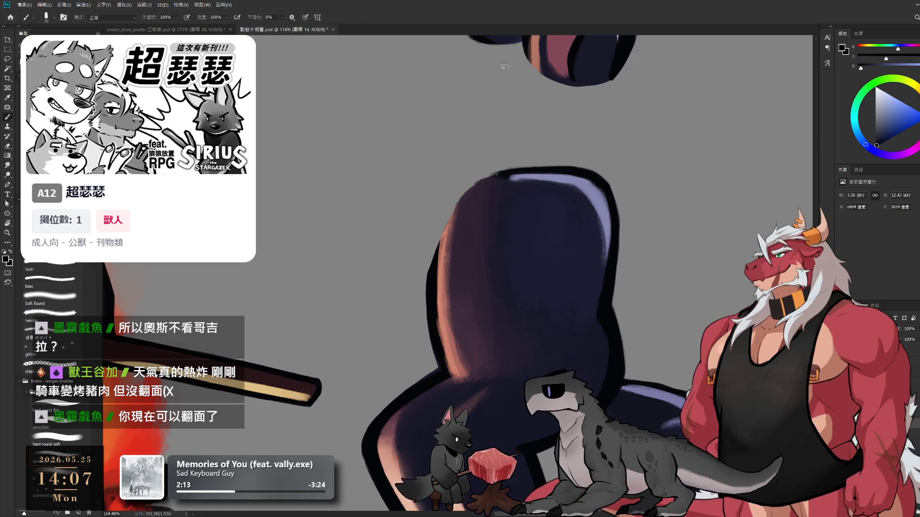
key(ctrl+z)
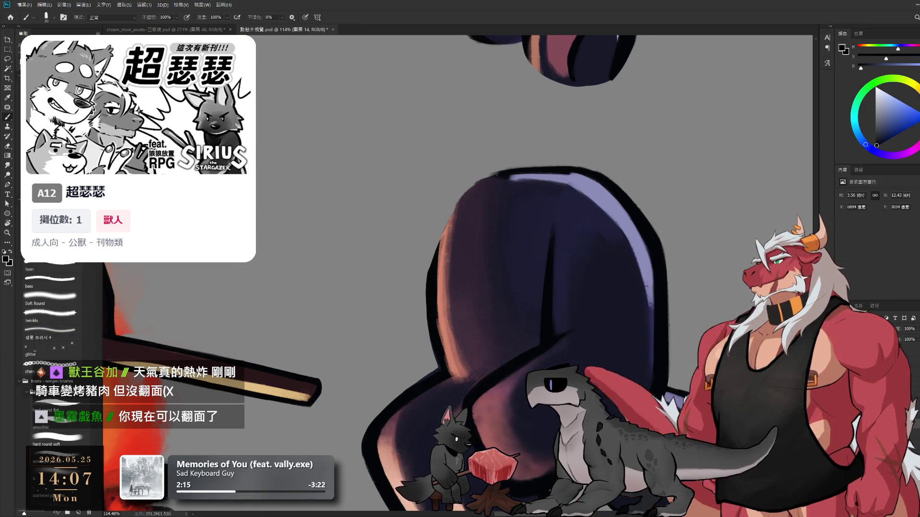
scroll(689, 349, down, 5)
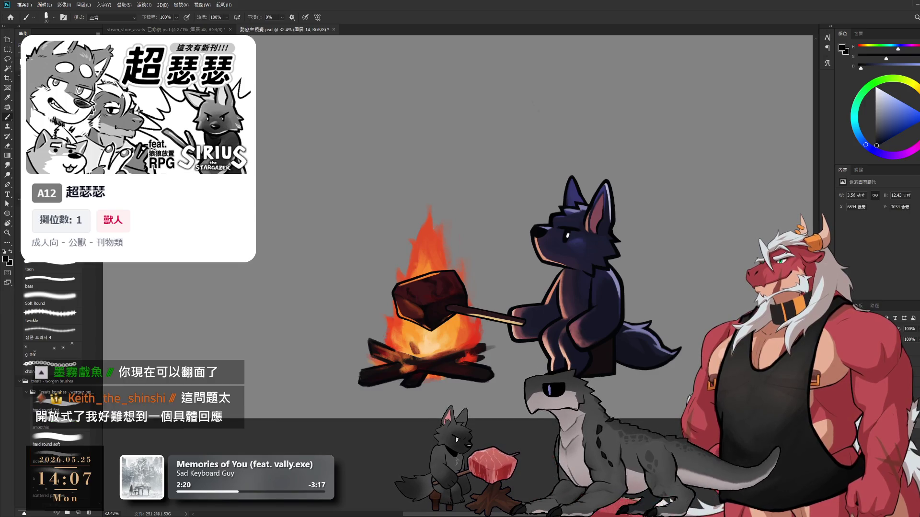
- Zoom out to the whole campfire scene and step through layers 右手, 圖層 14, 左手 and 圖層 3
scroll(672, 373, up, 4)
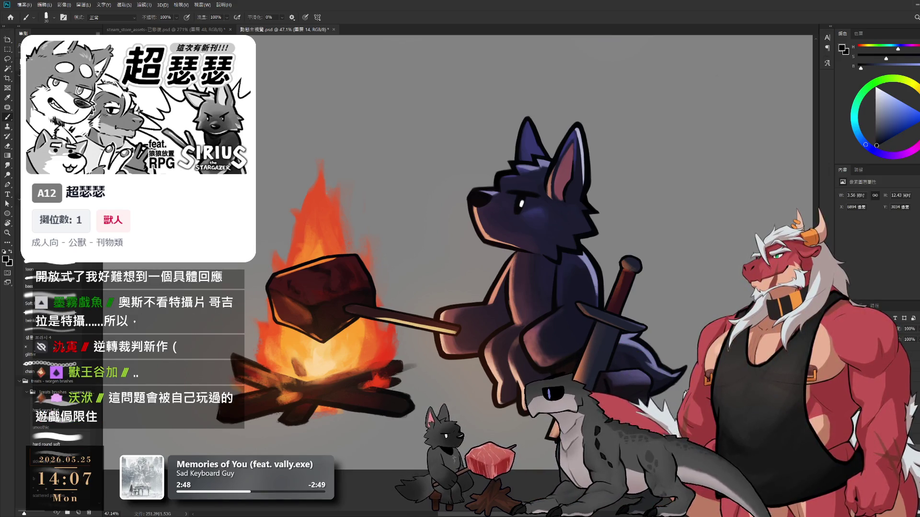
key(alt+bracketleft)
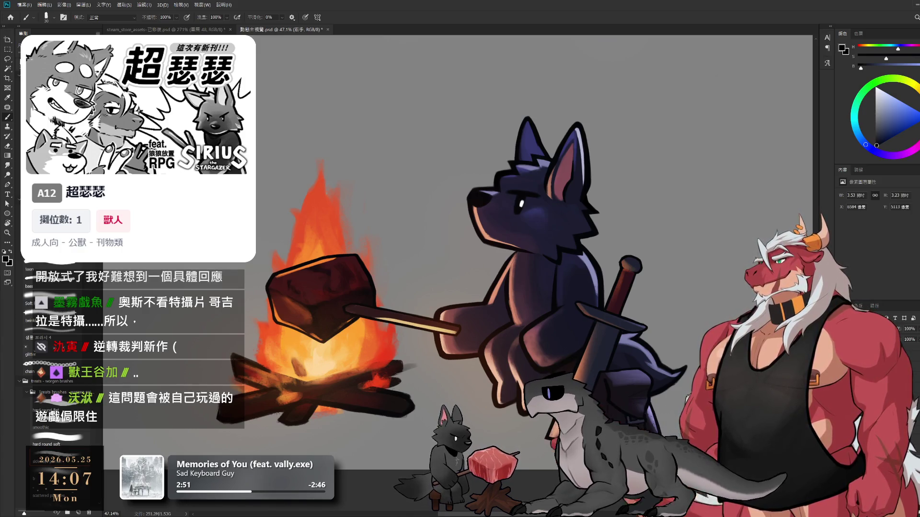
key(alt+bracketright)
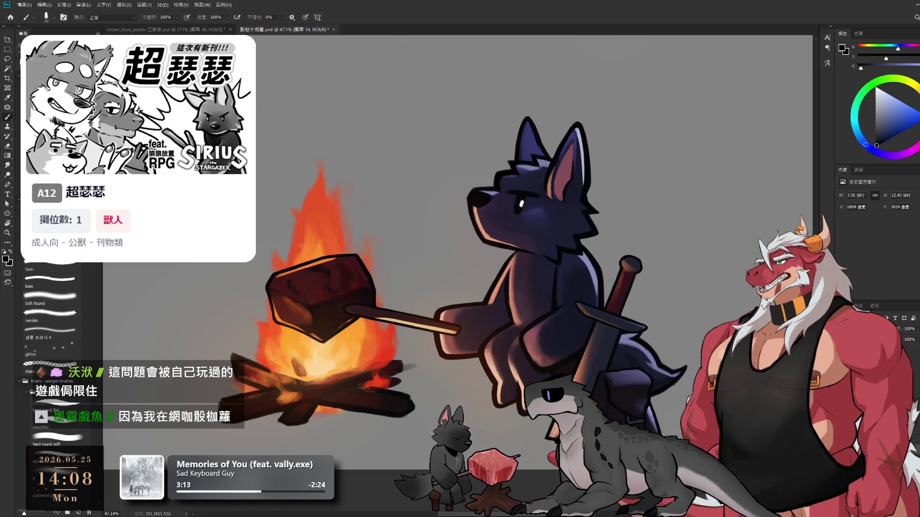
key(alt+bracketleft)
key(alt+bracketright)
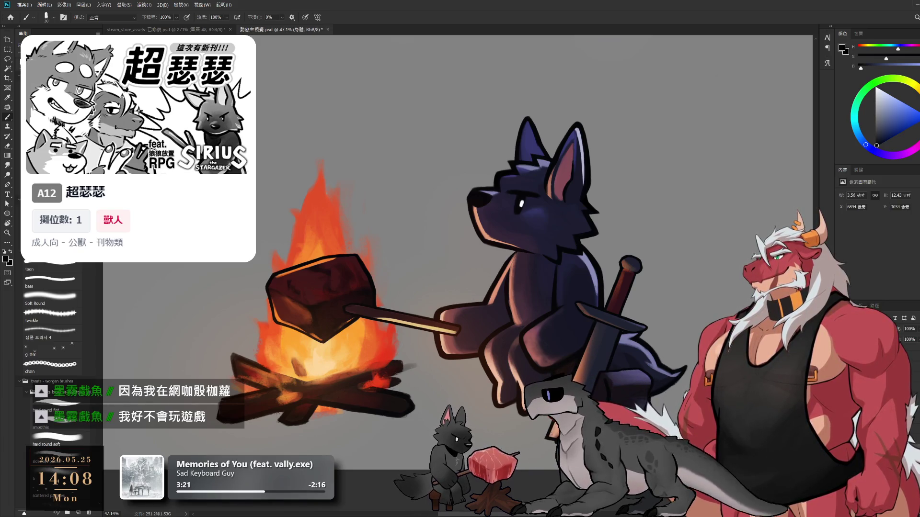
key(alt+bracketright)
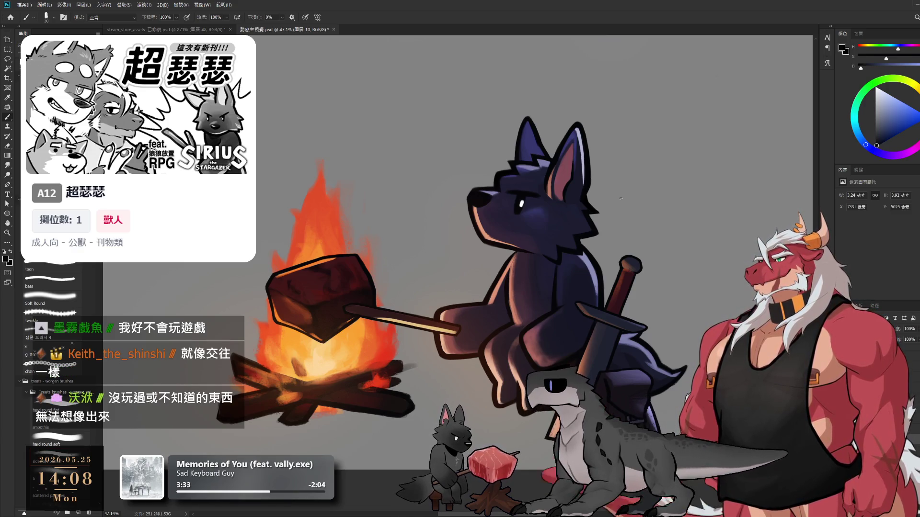
key(alt+bracketleft)
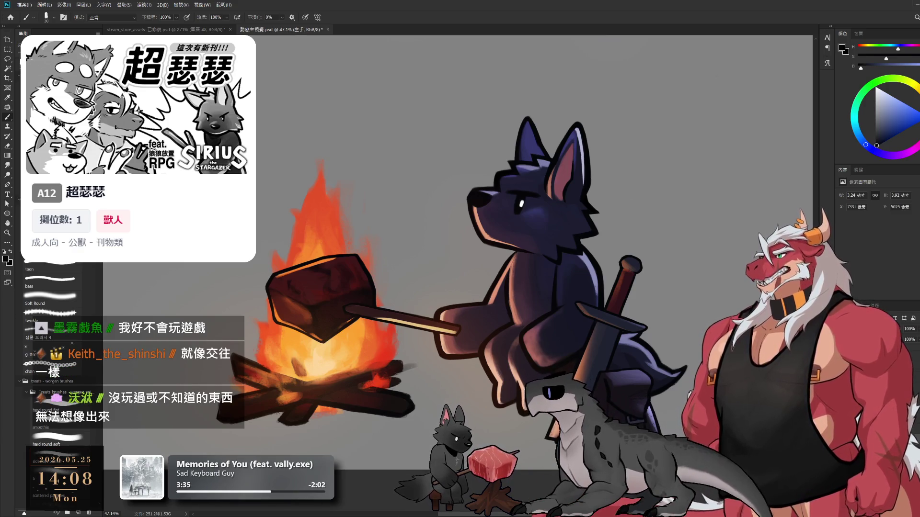
key(alt+bracketleft)
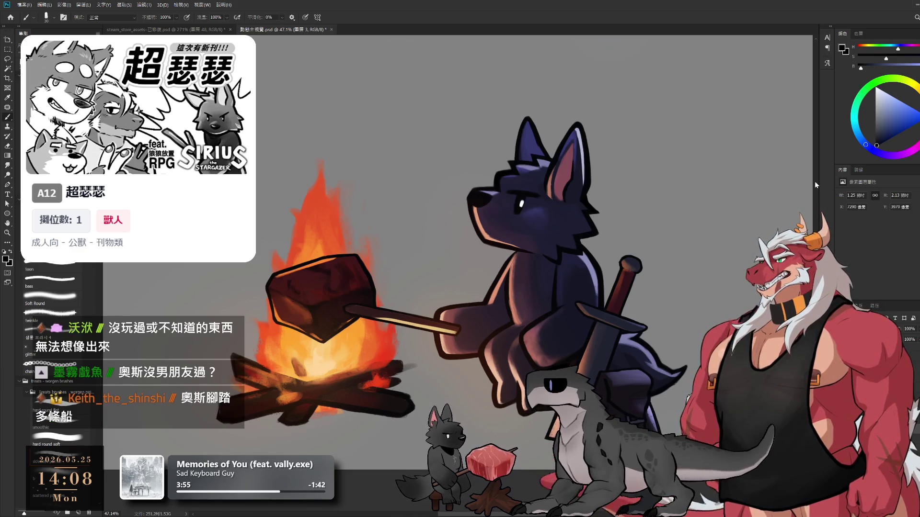
- Step through layers 右耳, 圖層 12, 圖層 2 and 左耳, then save the painting
key(alt+bracketleft)
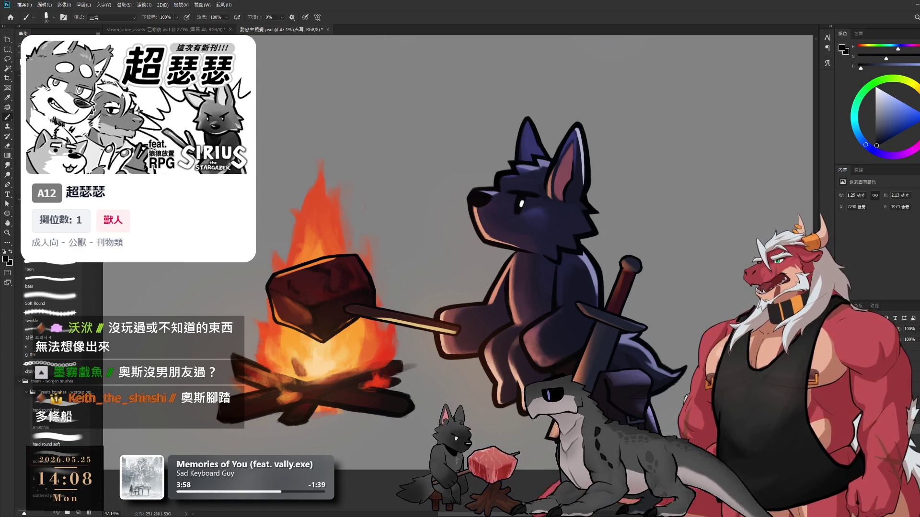
key(alt+bracketleft)
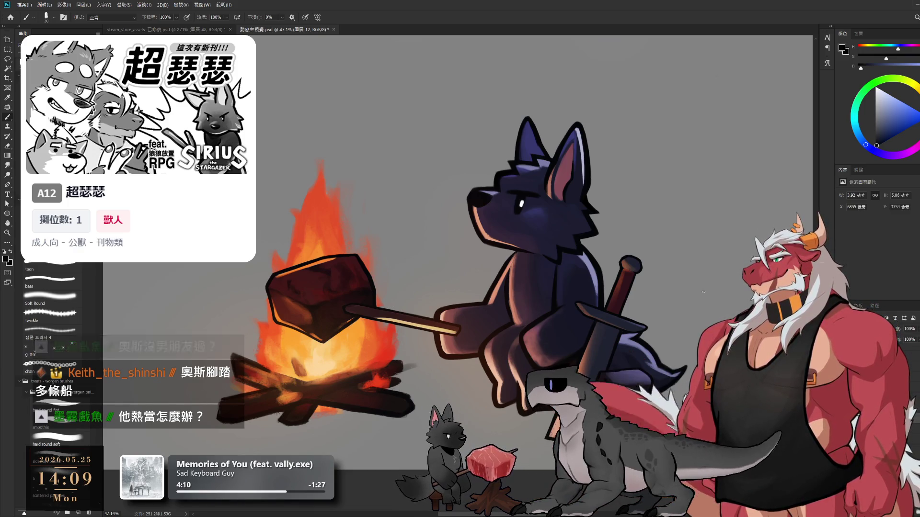
ctrl+click(703, 291)
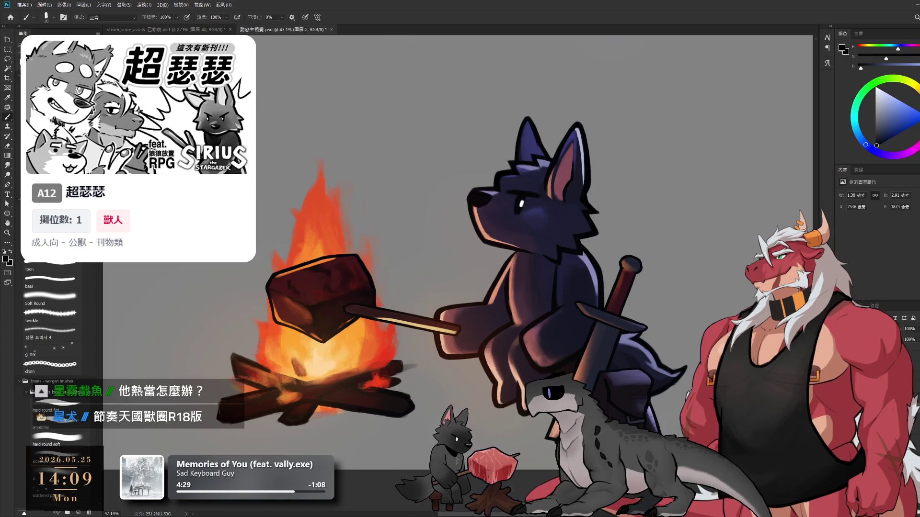
key(alt+bracketleft)
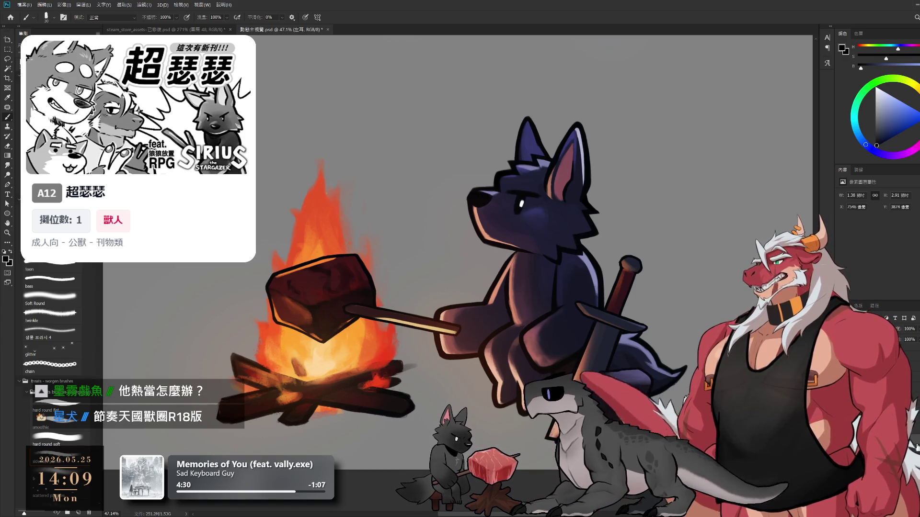
key(ctrl+s)
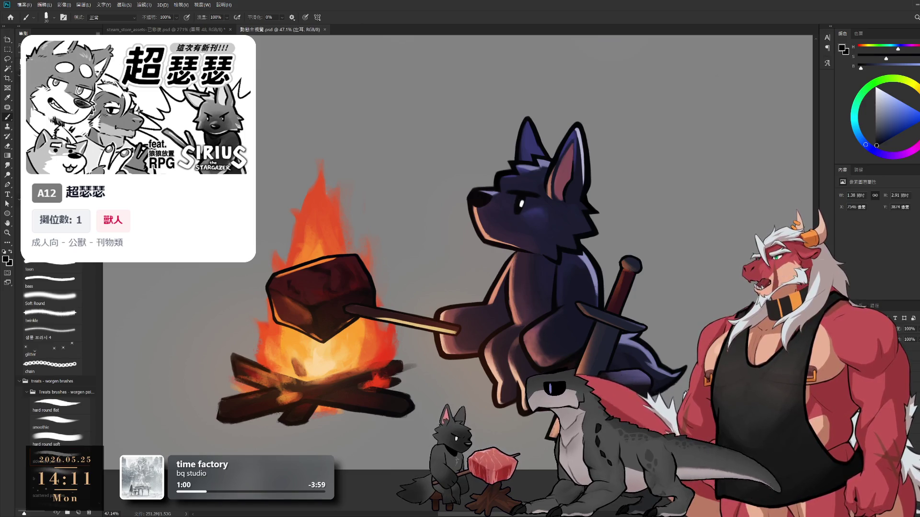
- Zoom out and pan until the full canvas with the SIRIUS the STARGAZER title fits the window
alt+scroll(581, 233, down, 3)
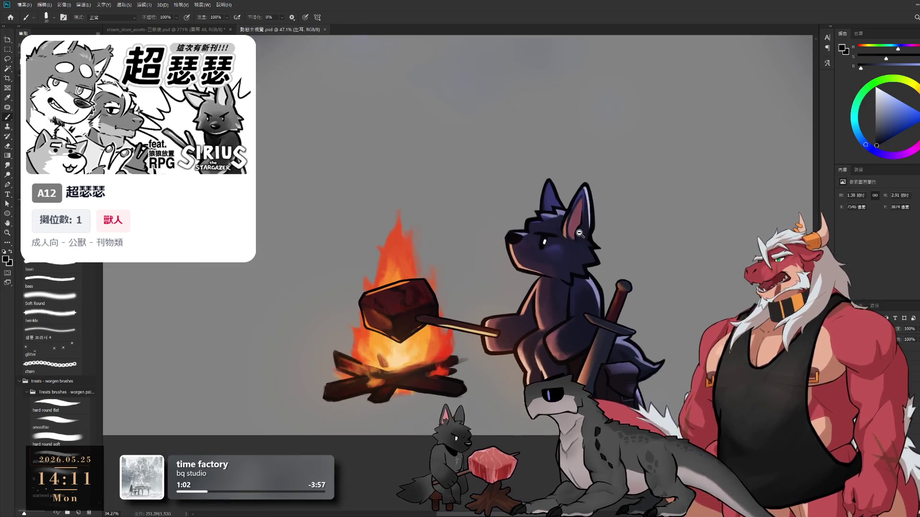
drag(621, 214, 600, 248)
alt+scroll(600, 248, down, 4)
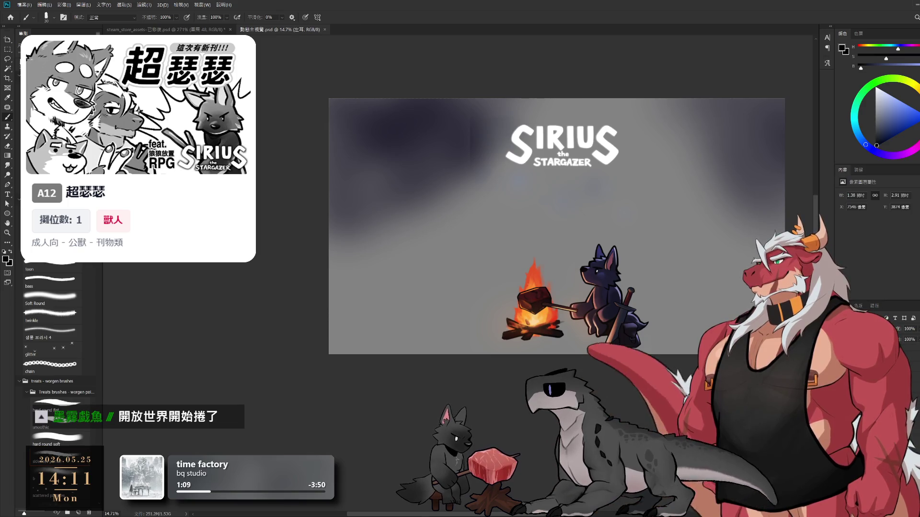
- Select the 背景 night-sky layer, save with Ctrl+S, and frame the full title illustration in view
click(863, 364)
scroll(555, 225, up, 2)
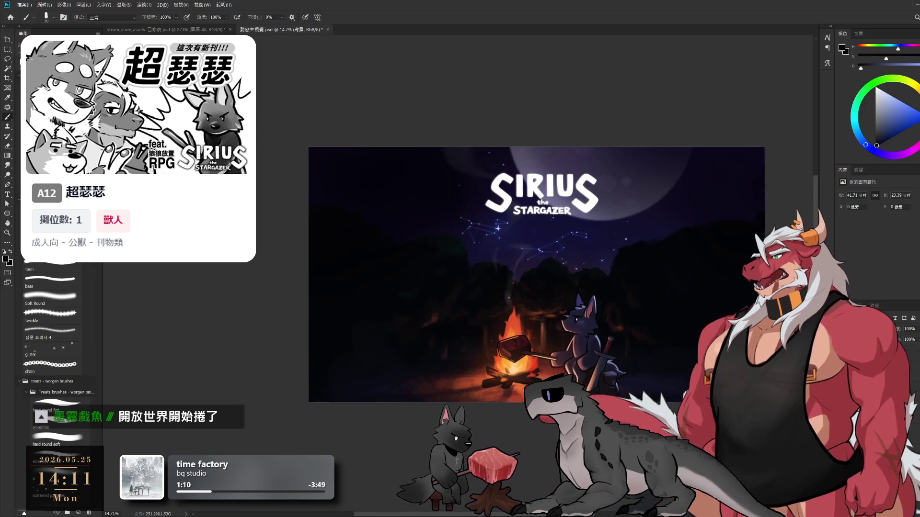
key(ctrl+s)
scroll(656, 335, up, 2)
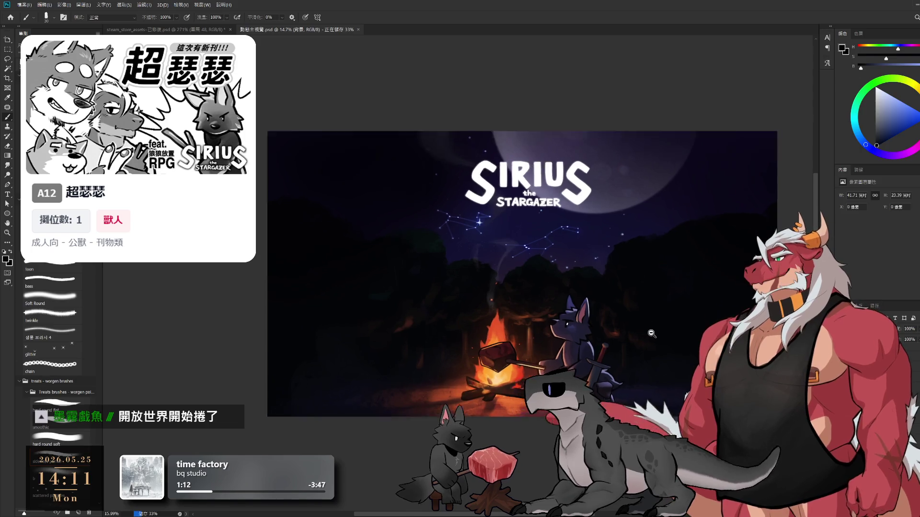
drag(656, 336, 632, 319)
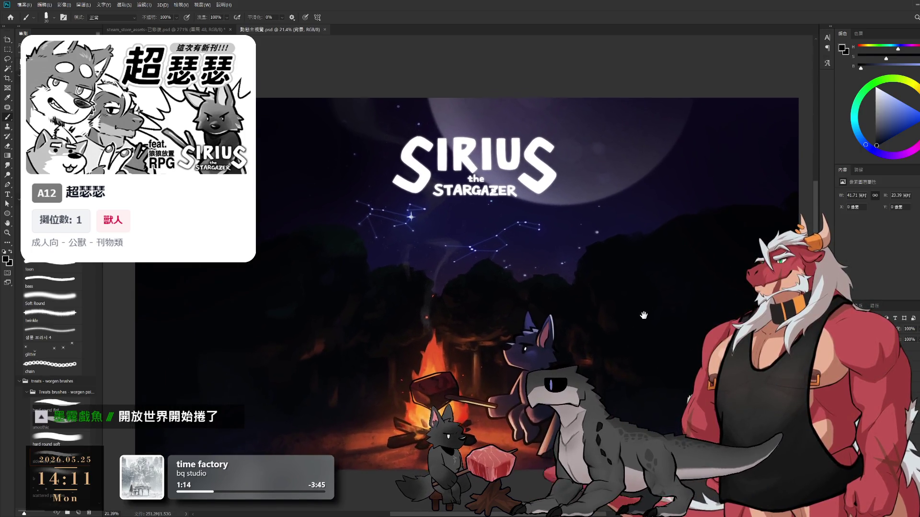
scroll(635, 273, up, 1)
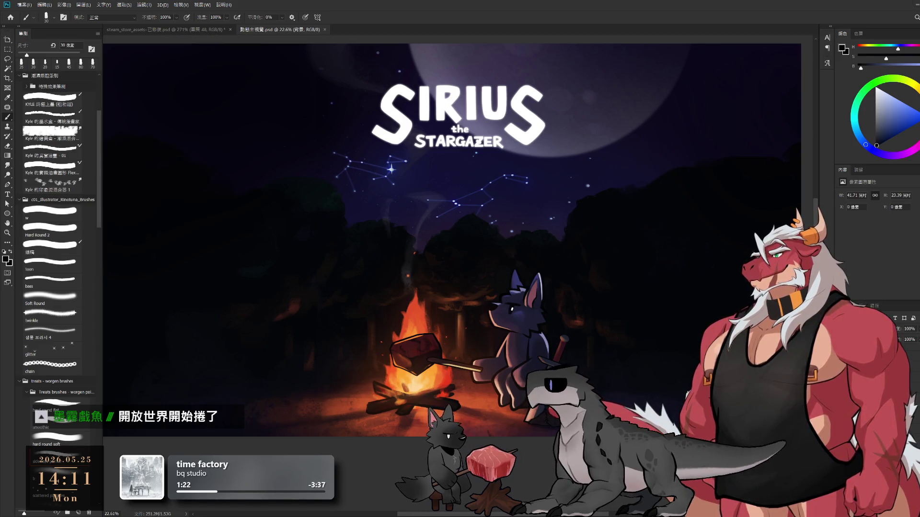
mouse_move(497, 149)
mouse_down()
mouse_move(485, 141)
mouse_move(499, 167)
mouse_up()
scroll(479, 153, down, 2)
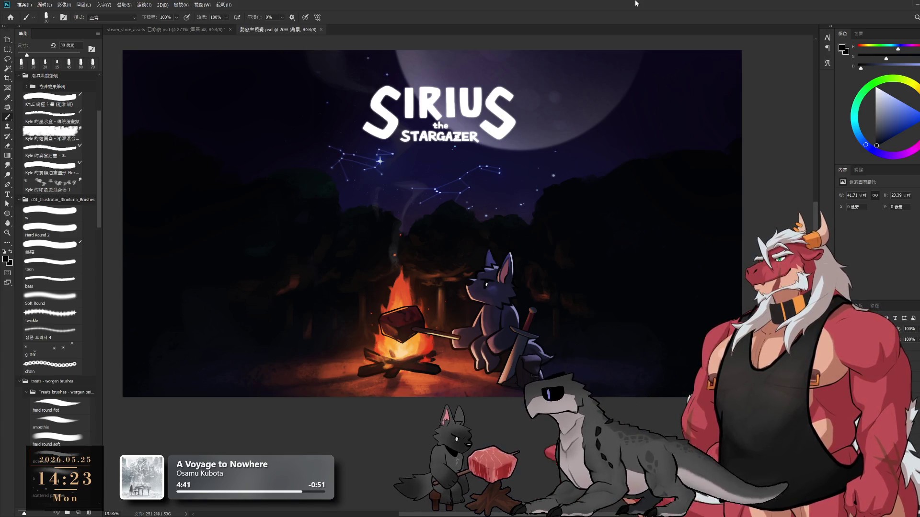
scroll(448, 268, up, 1)
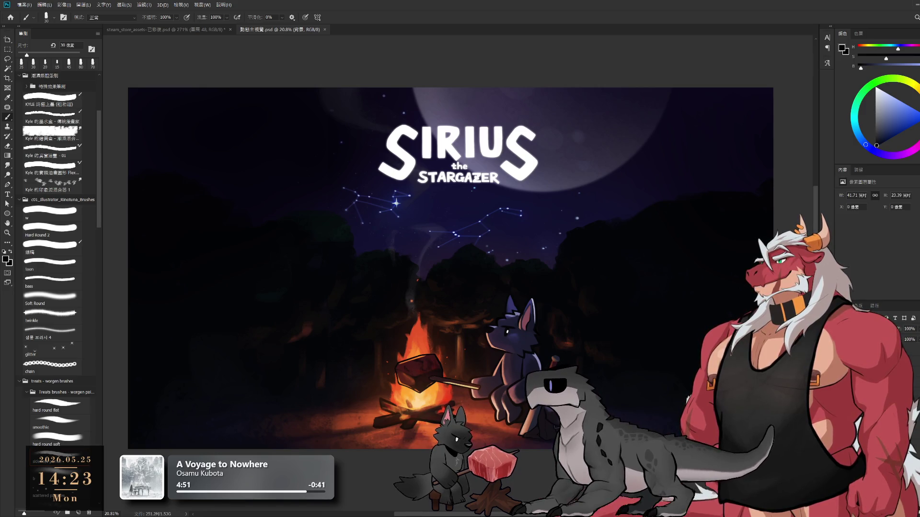
key(alt+bracketright)
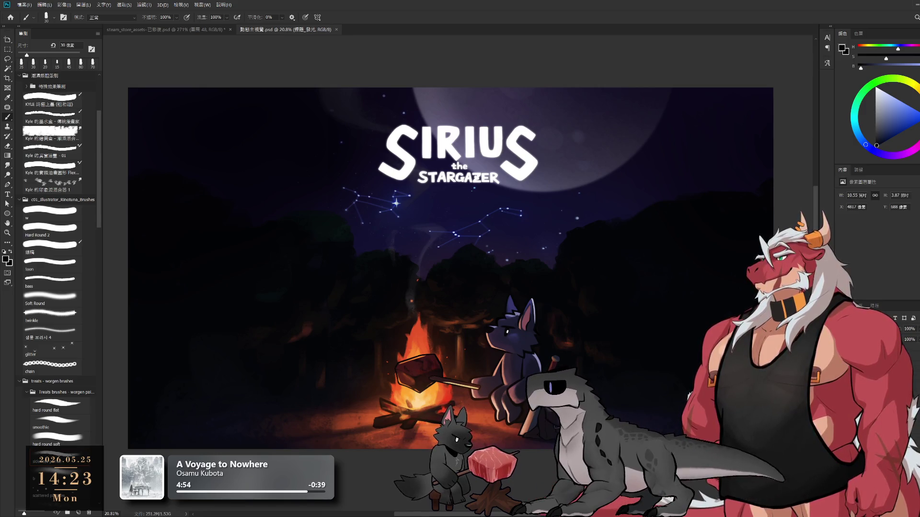
key(alt+bracketright)
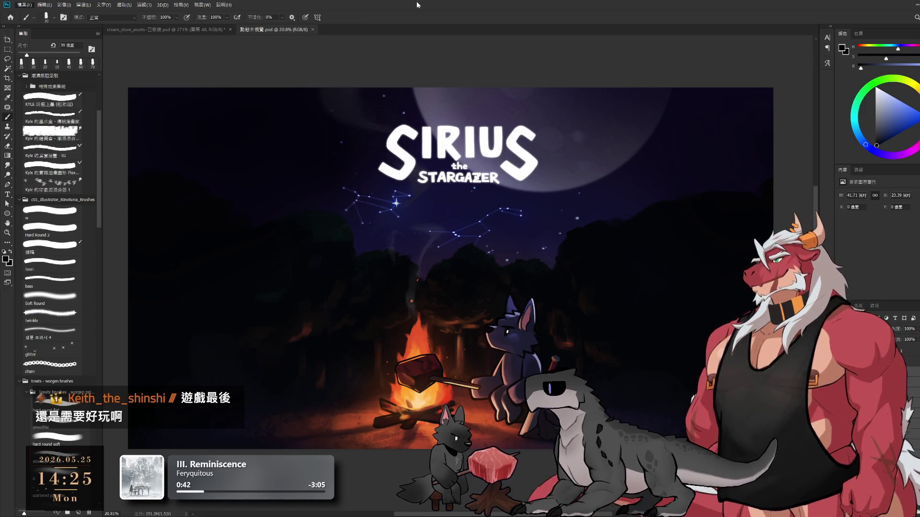
scroll(566, 210, down, 2)
scroll(566, 209, up, 1)
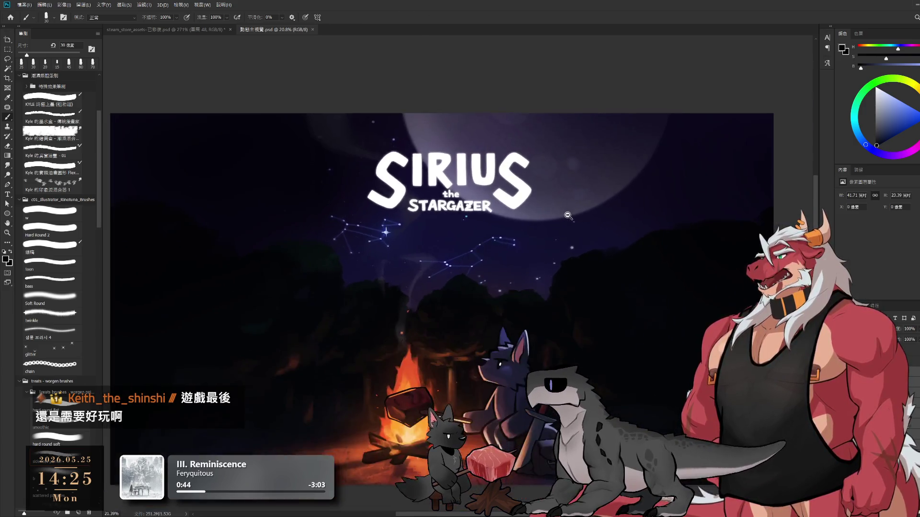
scroll(566, 209, down, 2)
drag(563, 257, 548, 226)
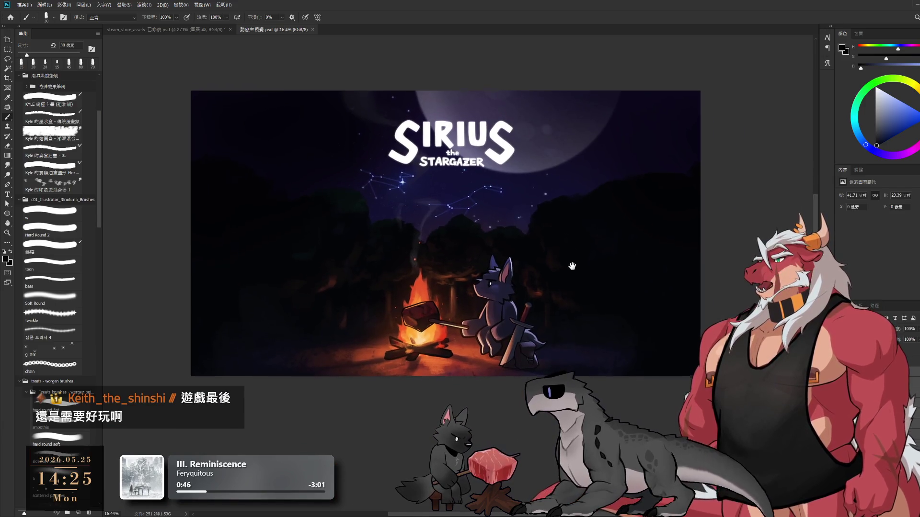
drag(576, 269, 574, 259)
scroll(574, 257, up, 1)
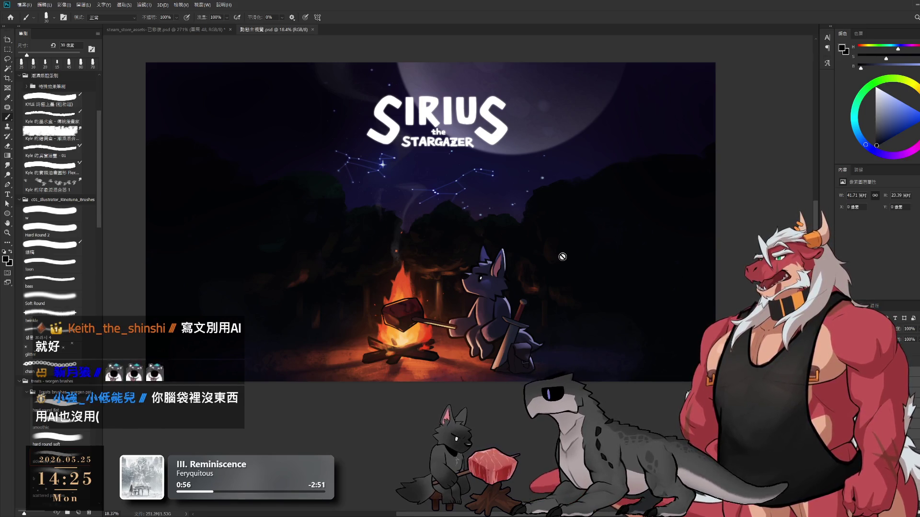
key(alt+bracketright)
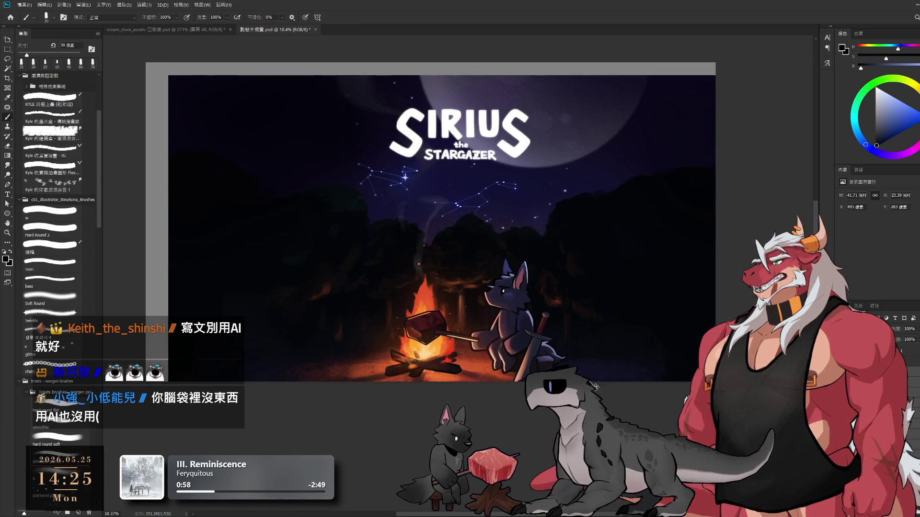
scroll(541, 378, up, 4)
key(alt+bracketleft)
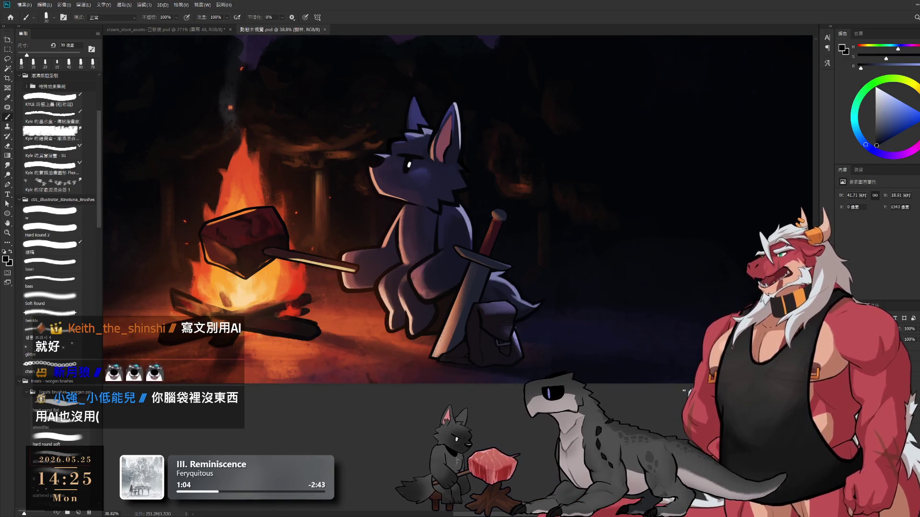
scroll(642, 389, up, 3)
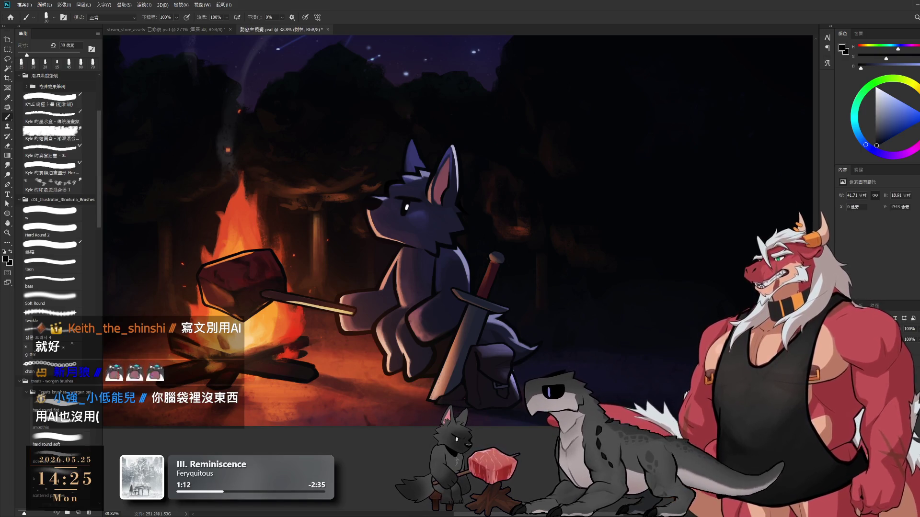
key(alt+bracketright)
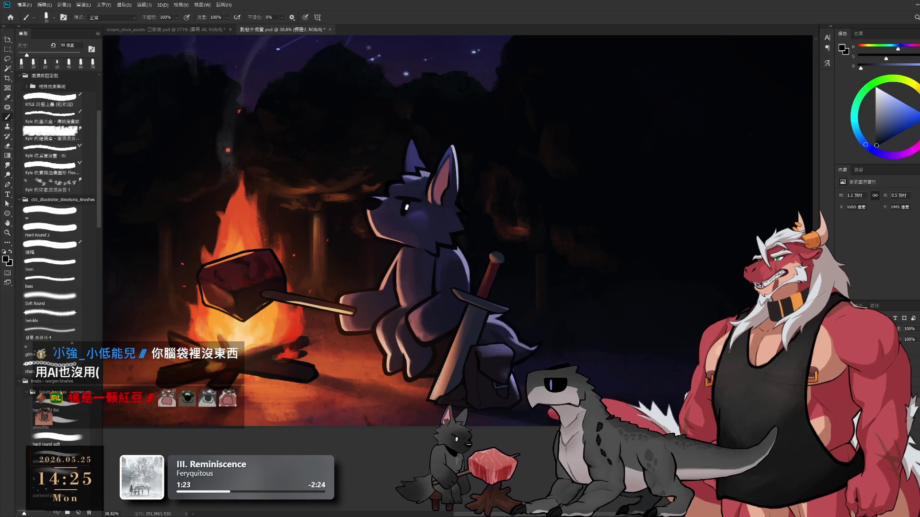
ctrl+click(554, 426)
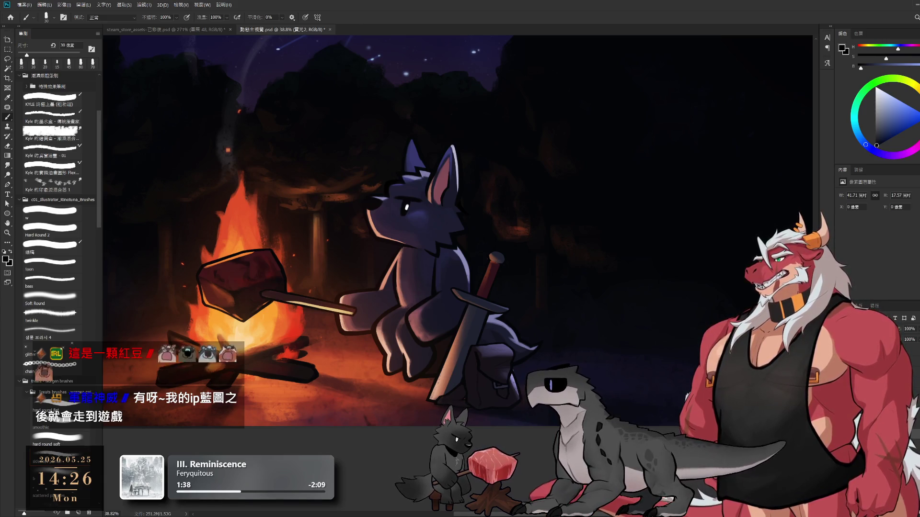
key(l)
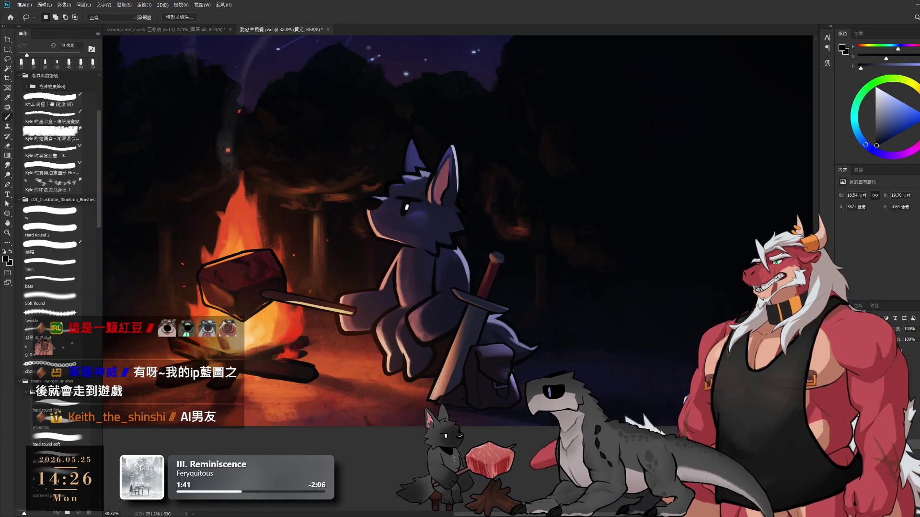
key(b)
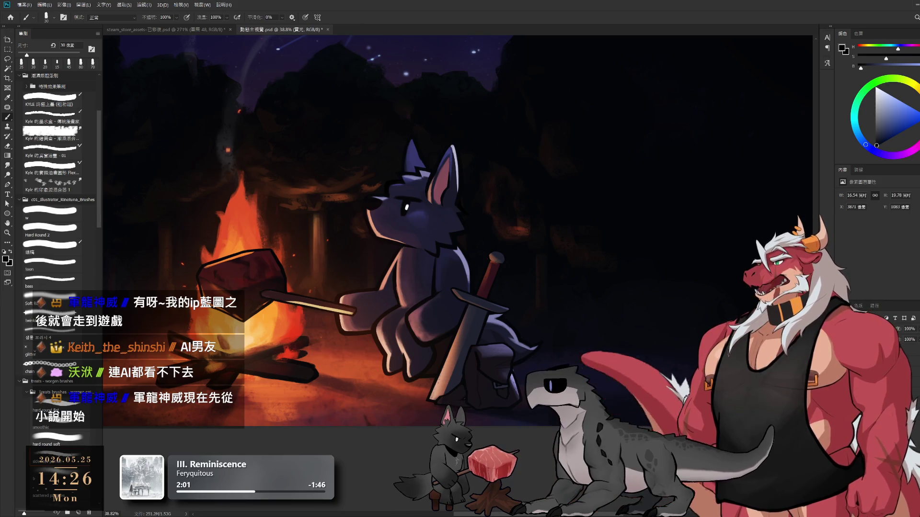
key(alt+bracketleft)
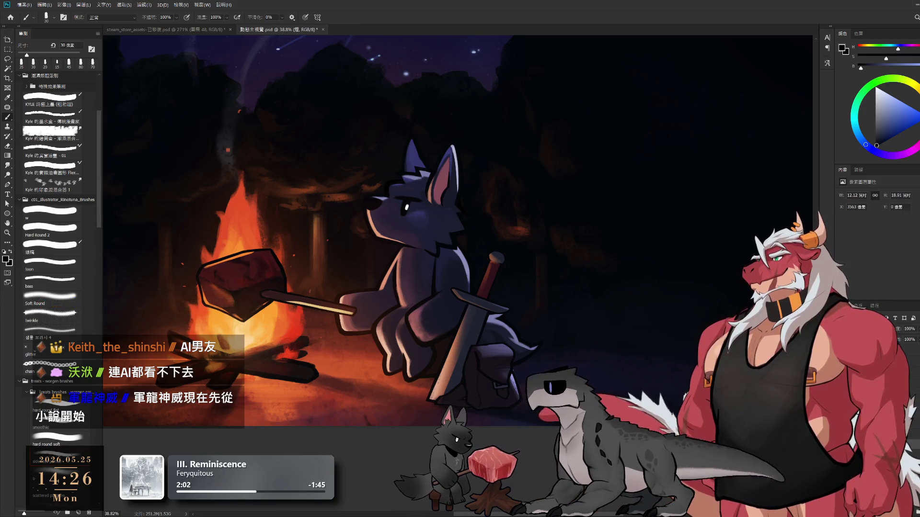